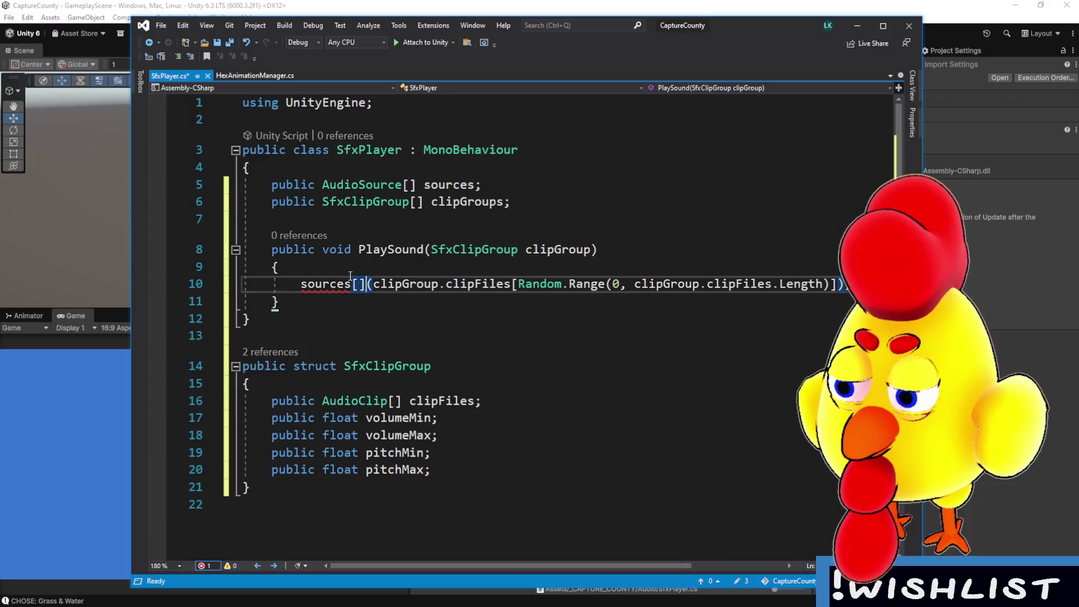
- Add an 'int sourceIndex;' field below the clipGroups declaration
left_click(561, 204)
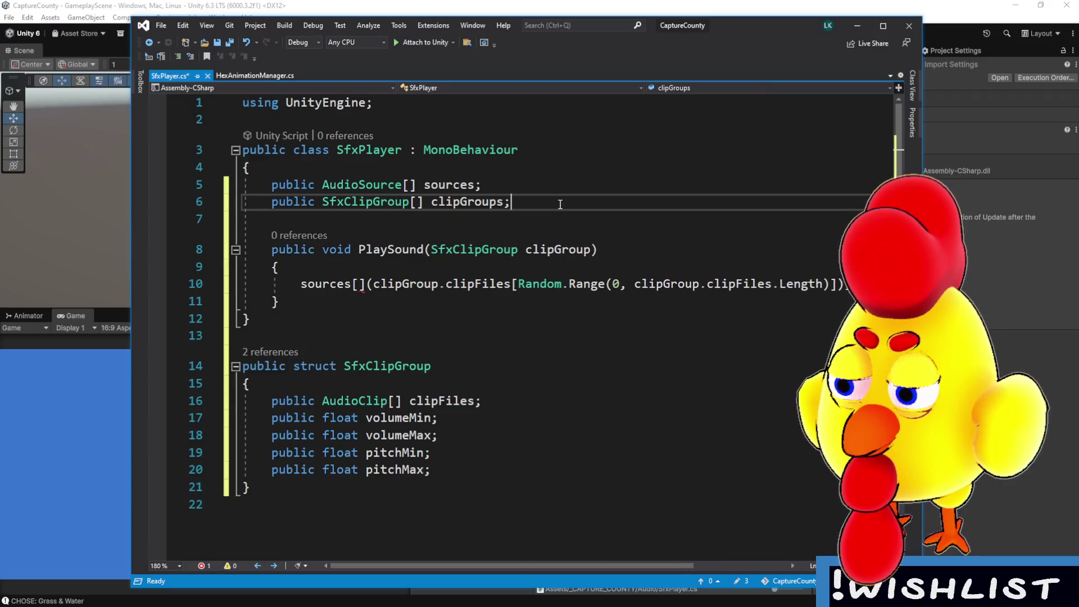
key("Return")
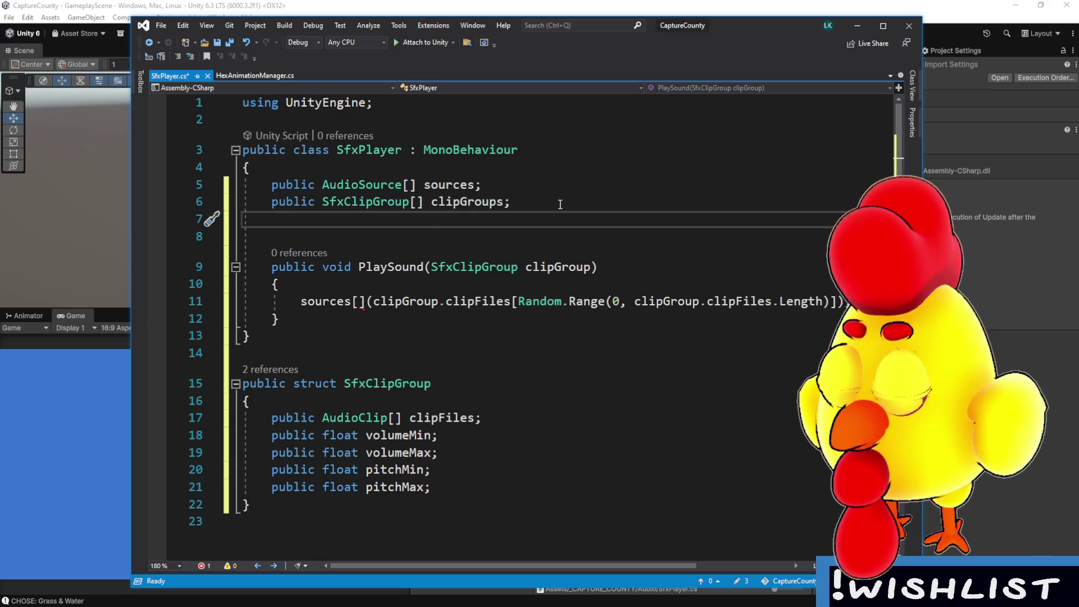
type("int sourceIndex;")
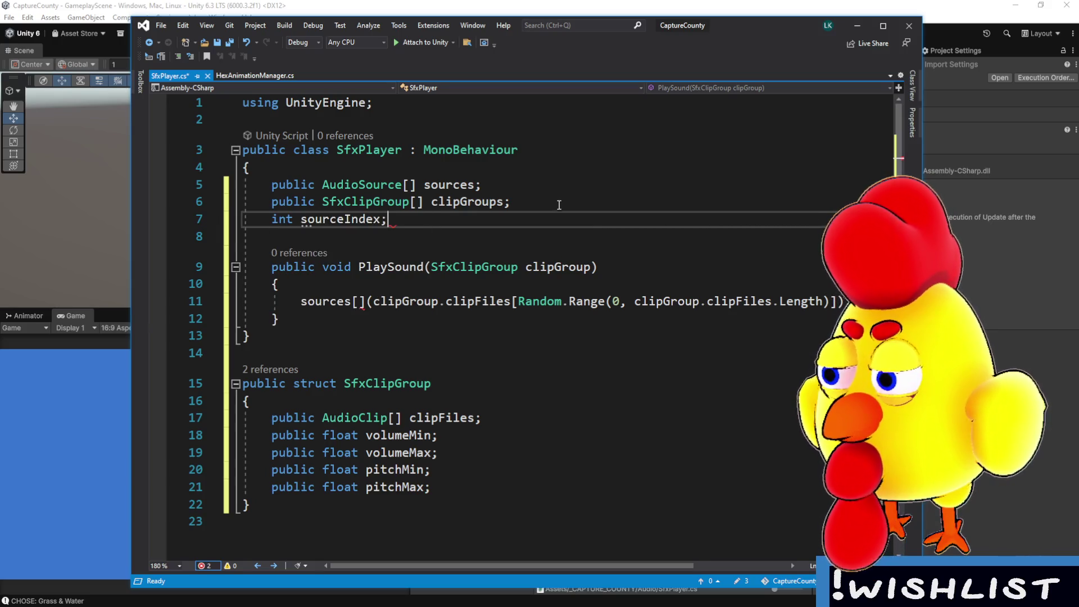
- Change the call to sources[sourceIndex].PlayOneShot(...)
left_click(358, 302)
type("source")
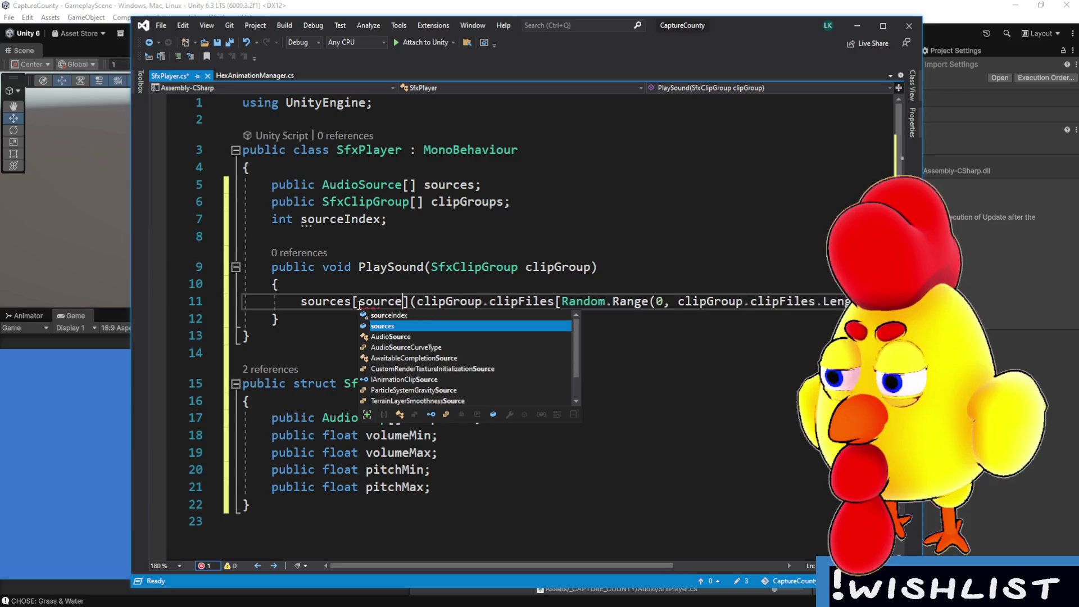
type("Index].")
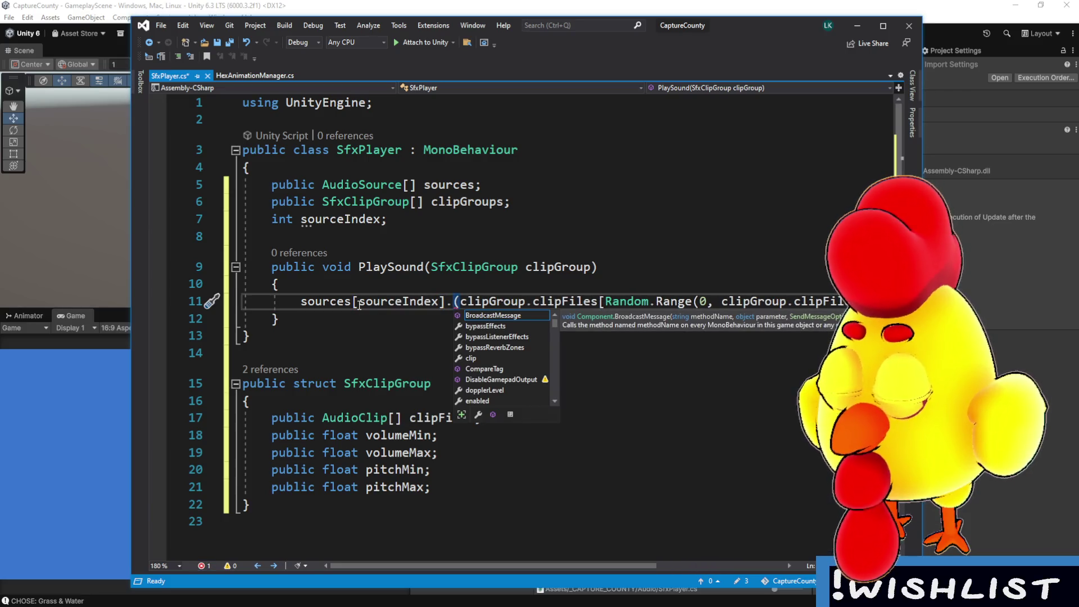
type("PlayOne")
key("BackSpace")
key("BackSpace")
key("BackSpace")
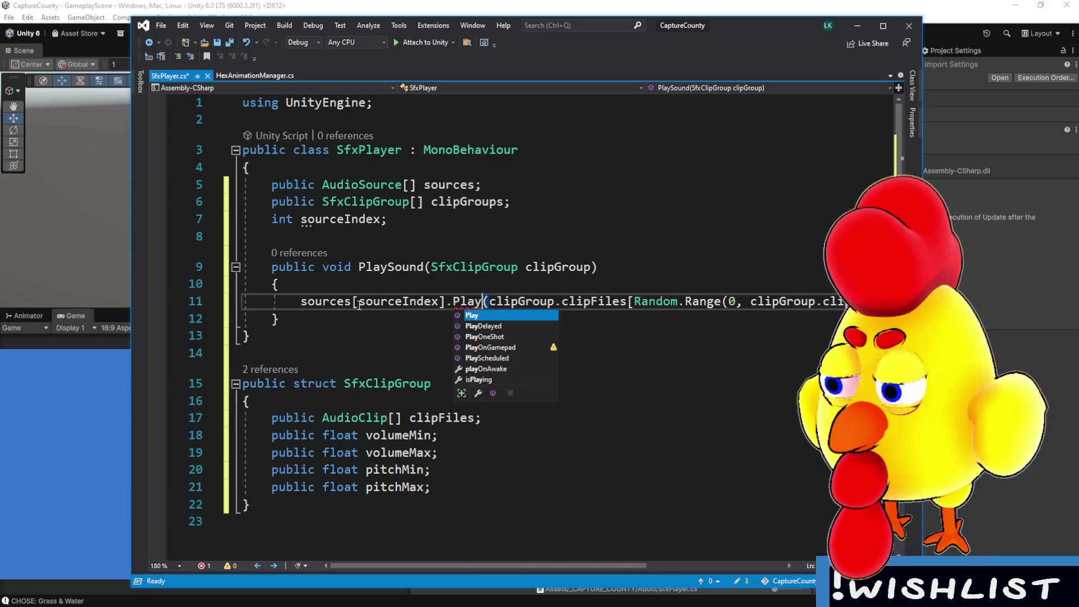
type("OneShot(")
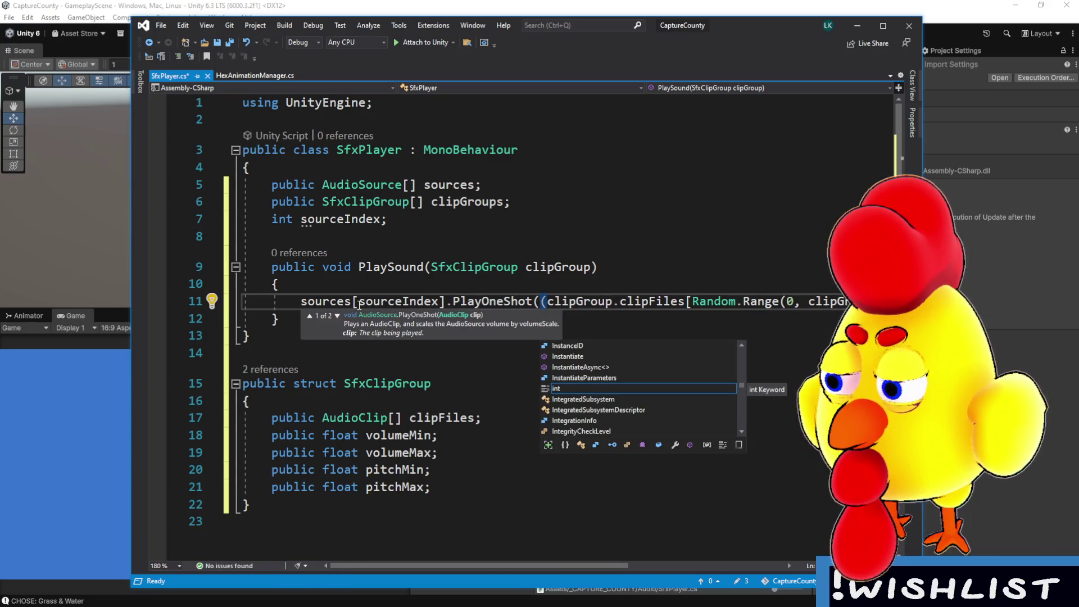
key("BackSpace")
mouse_move(526, 567)
left_mouse_down()
mouse_move(647, 566)
mouse_move(528, 566)
left_mouse_up()
scroll(549, 378, "down", 1, "ctrl")
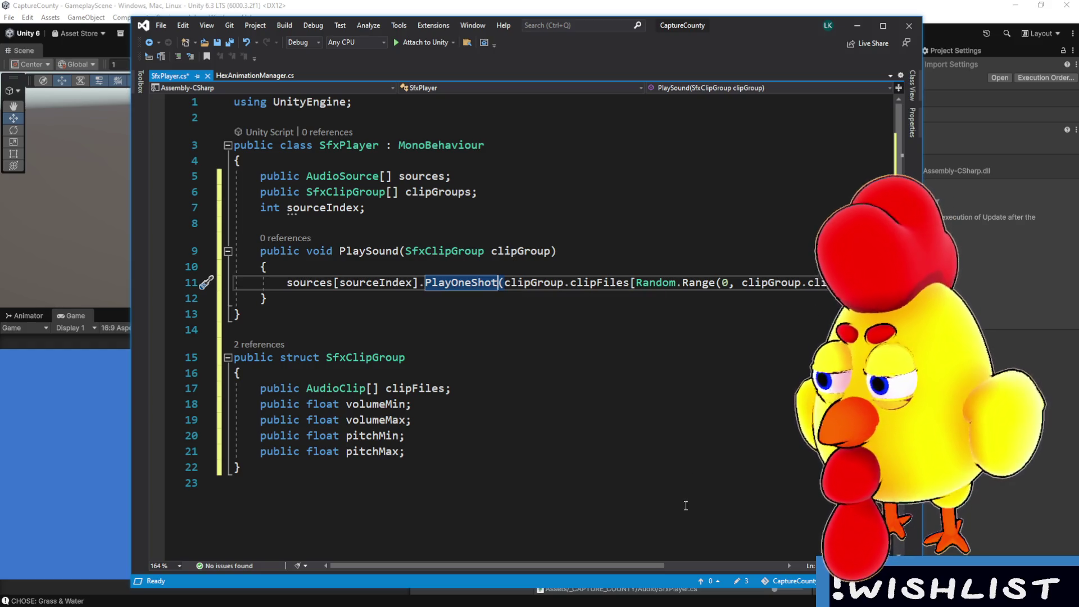
mouse_move(626, 566)
left_mouse_down()
mouse_move(725, 566)
mouse_move(626, 562)
mouse_move(663, 563)
left_mouse_up()
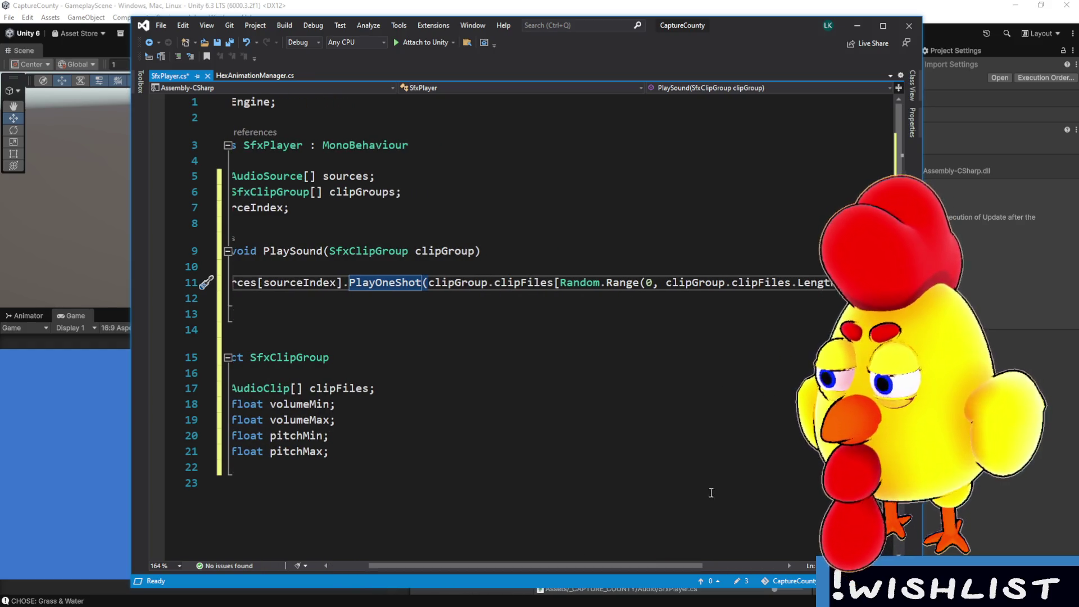
- Split PlayOneShot's arguments onto separate lines and begin the Random.Range second argument
left_click(428, 284)
key("Return")
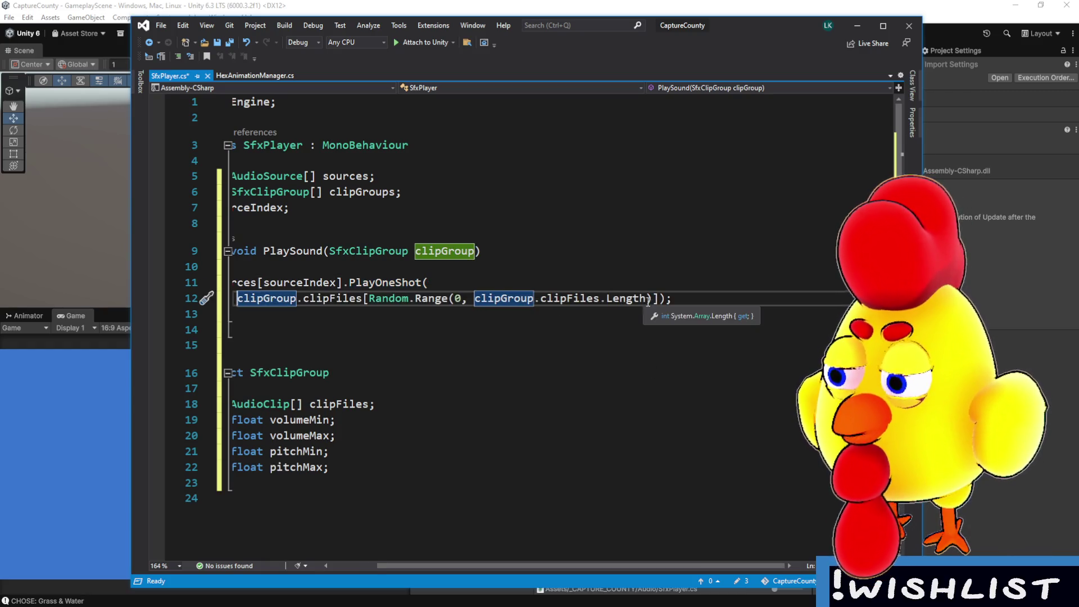
left_click(652, 299)
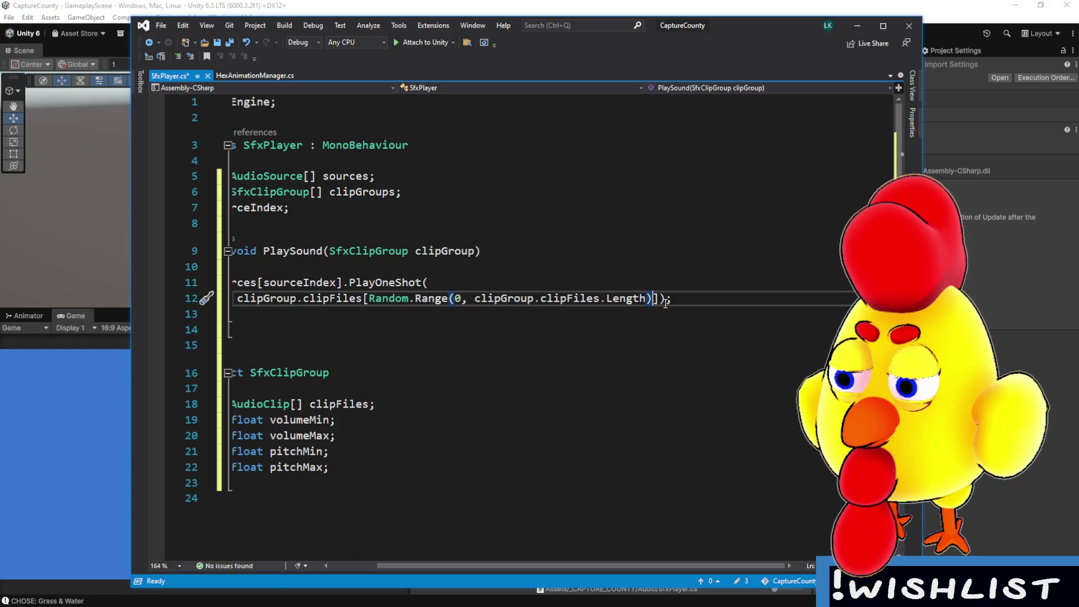
key("Right")
type(",")
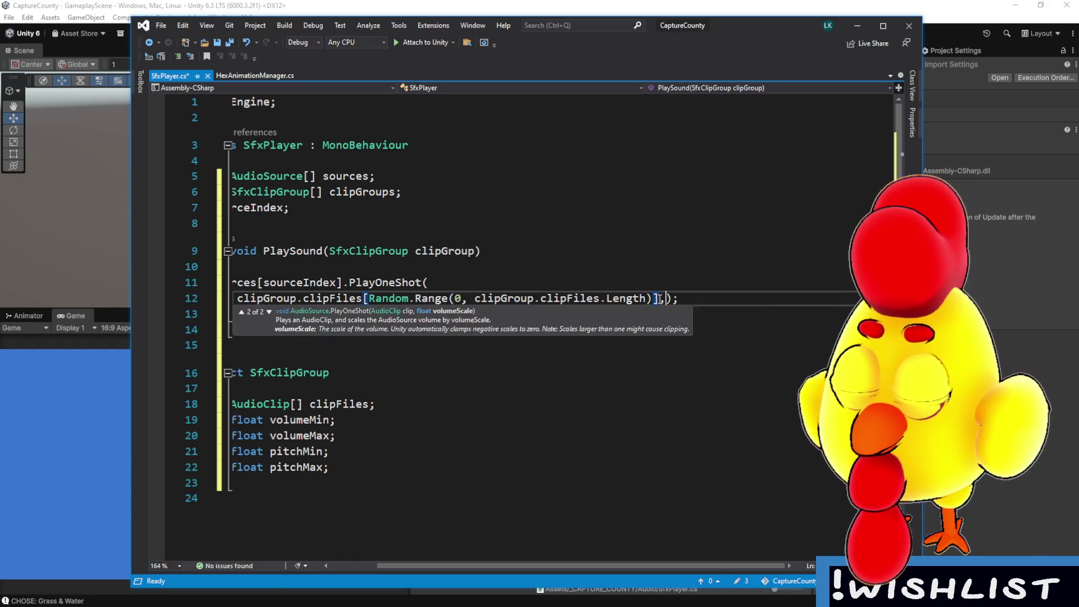
key("Return")
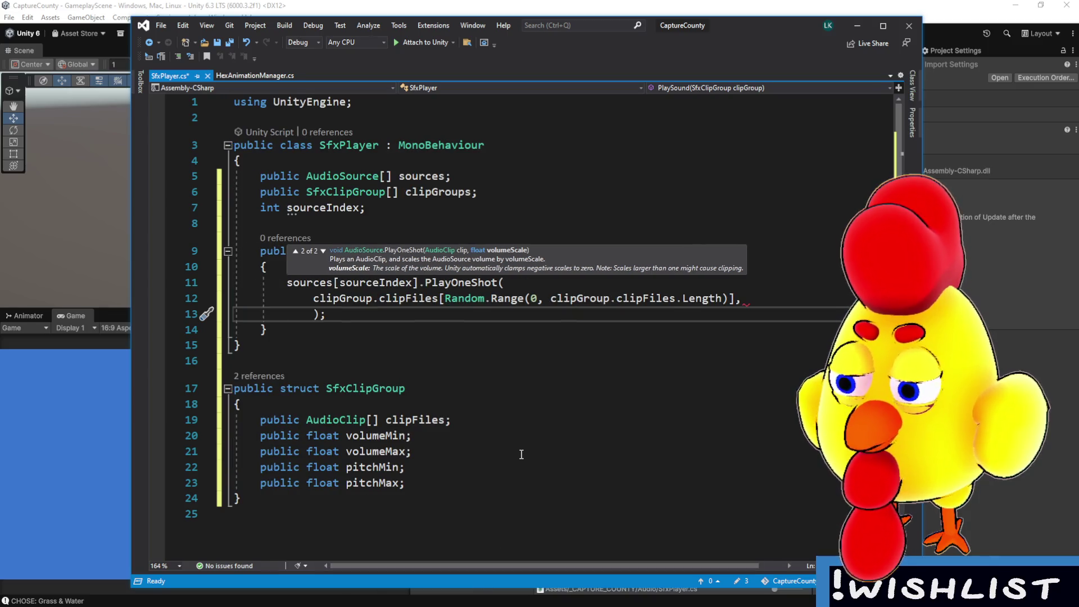
left_click(506, 223)
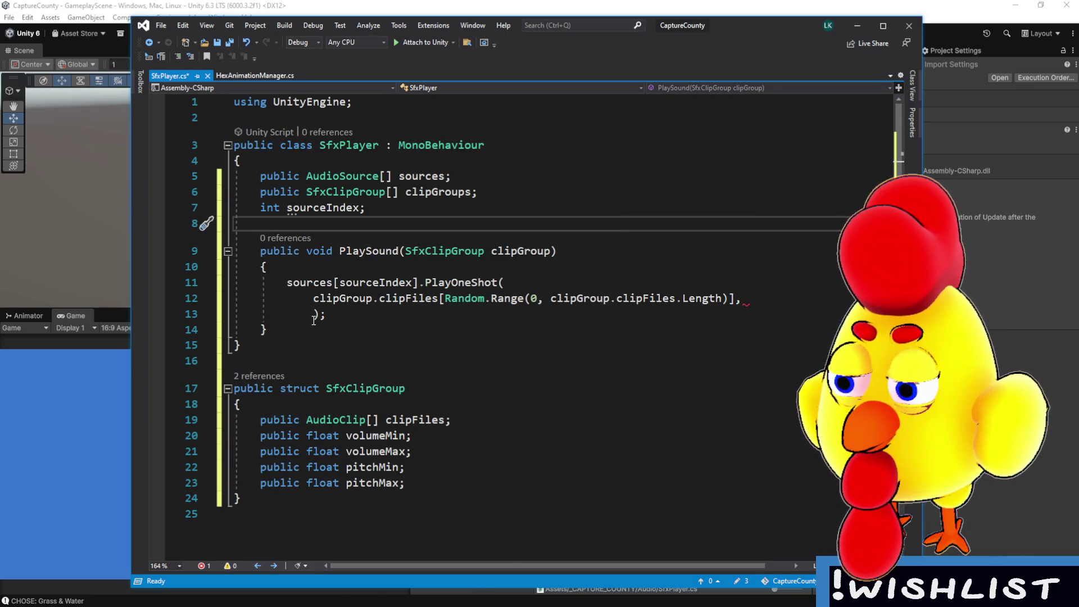
left_click(461, 318)
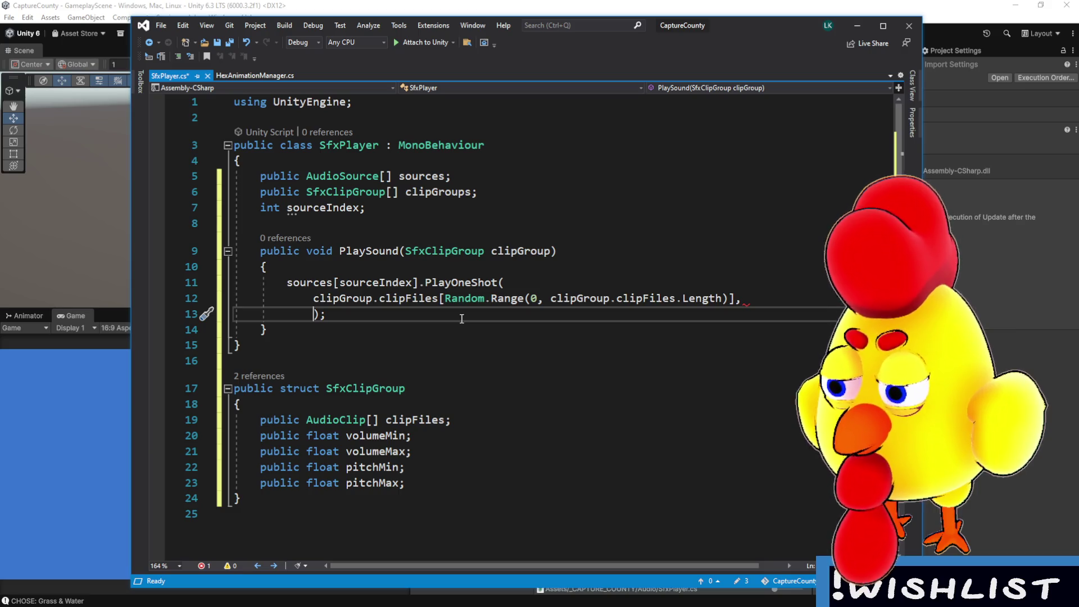
type("Random")
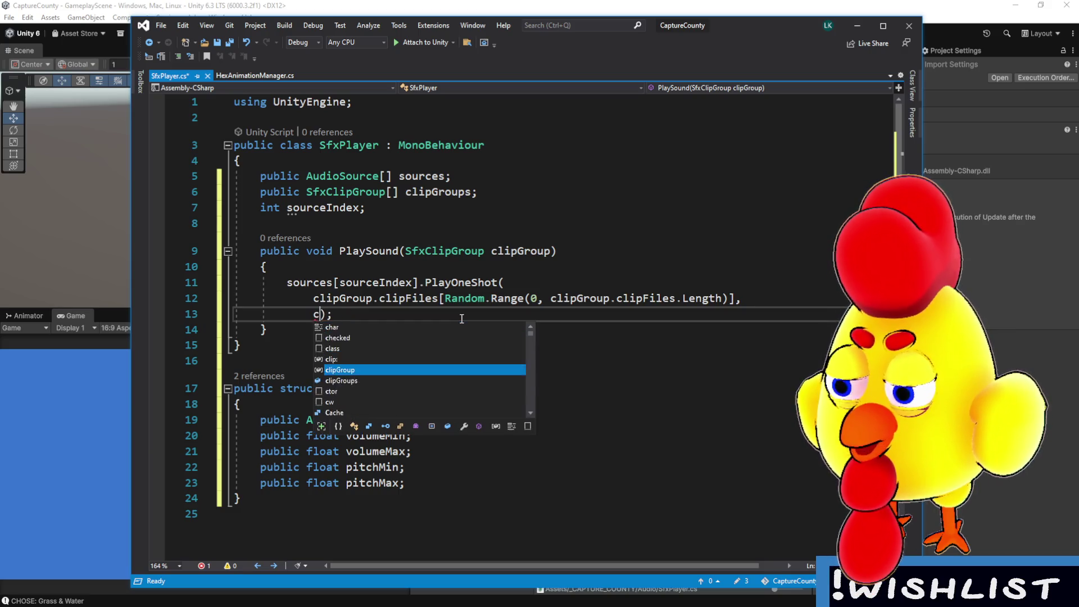
type(".Range(")
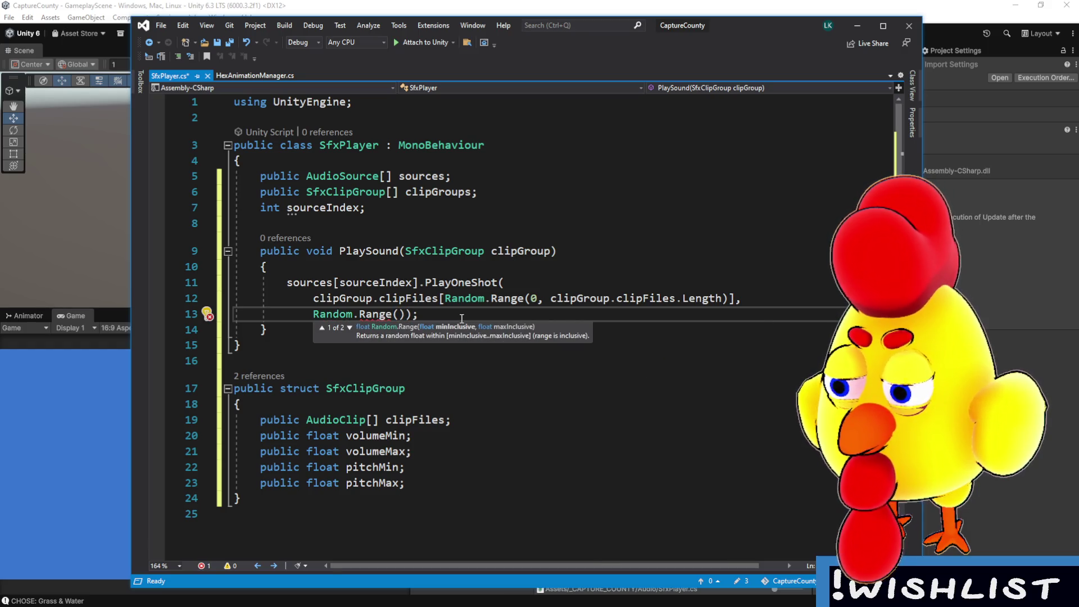
type("clipGroup[G")
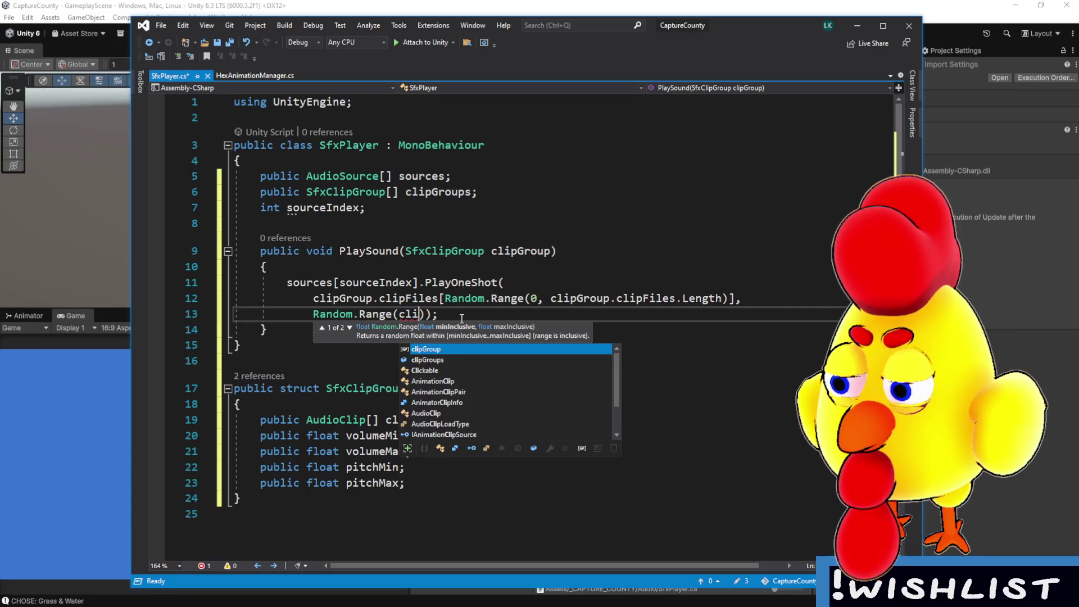
- Pass Random.Range(clipGroup.volumeMin, clipGroup.volumeMax) as PlayOneShot's volume argument
key("BackSpace")
key("BackSpace")
type(".vol")
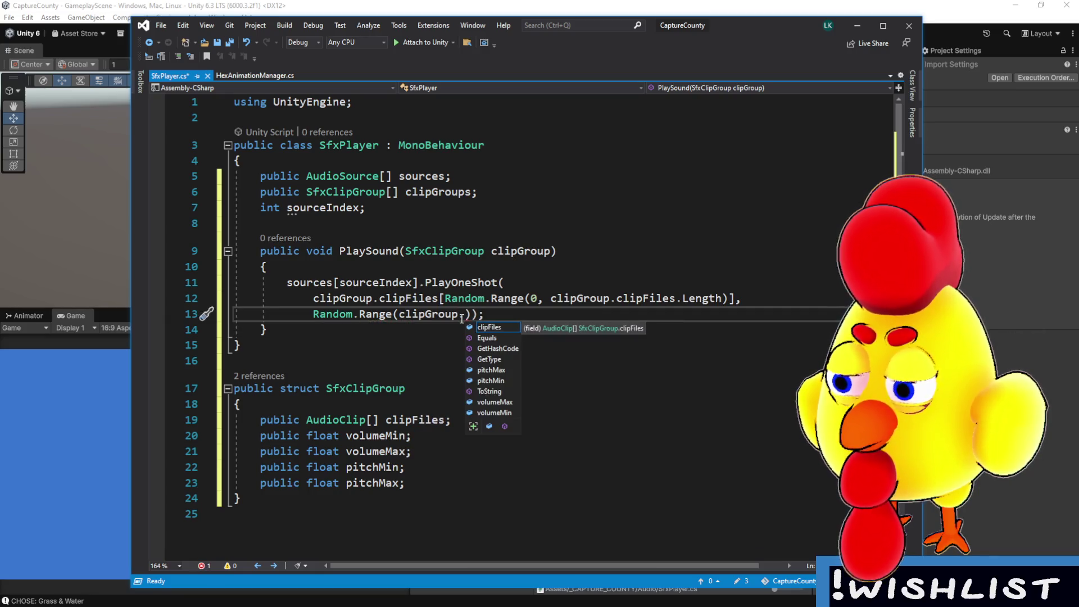
key("Down")
key("Tab")
type(", ")
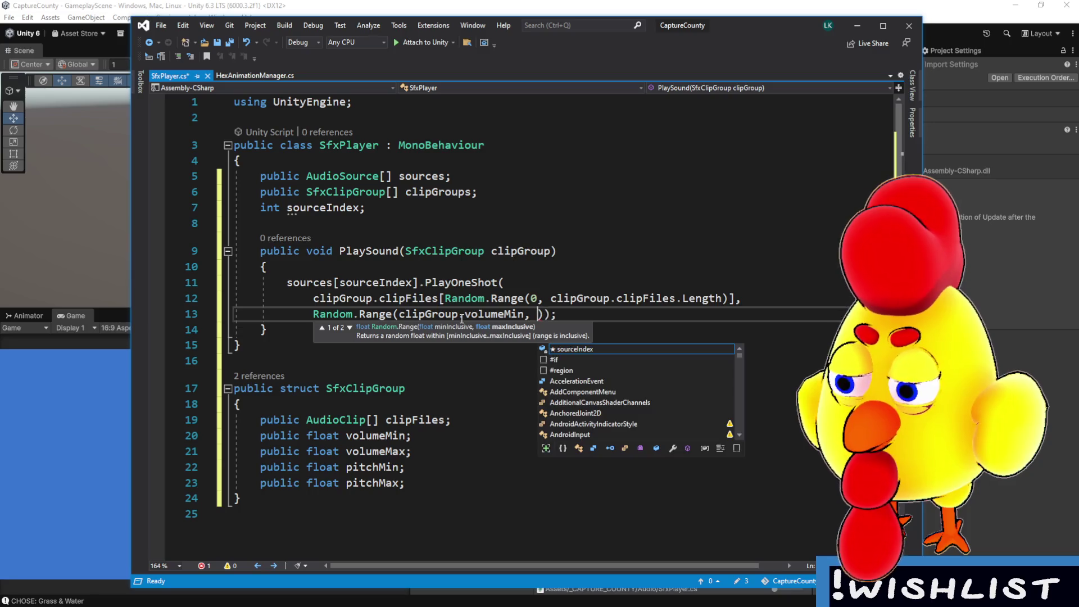
type("clip")
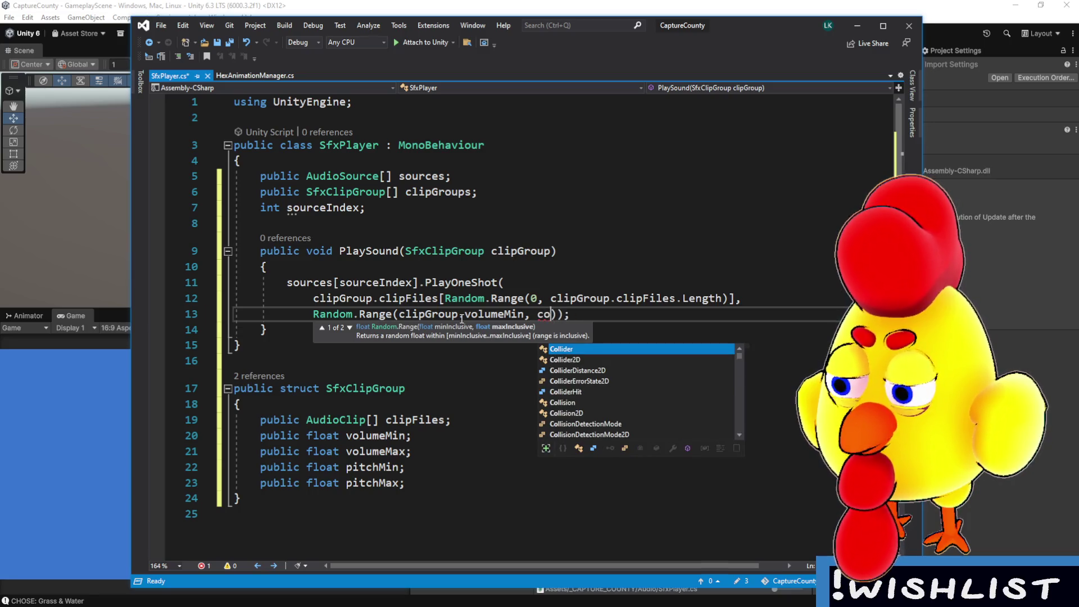
type("Gr")
key("Tab")
type(".volu")
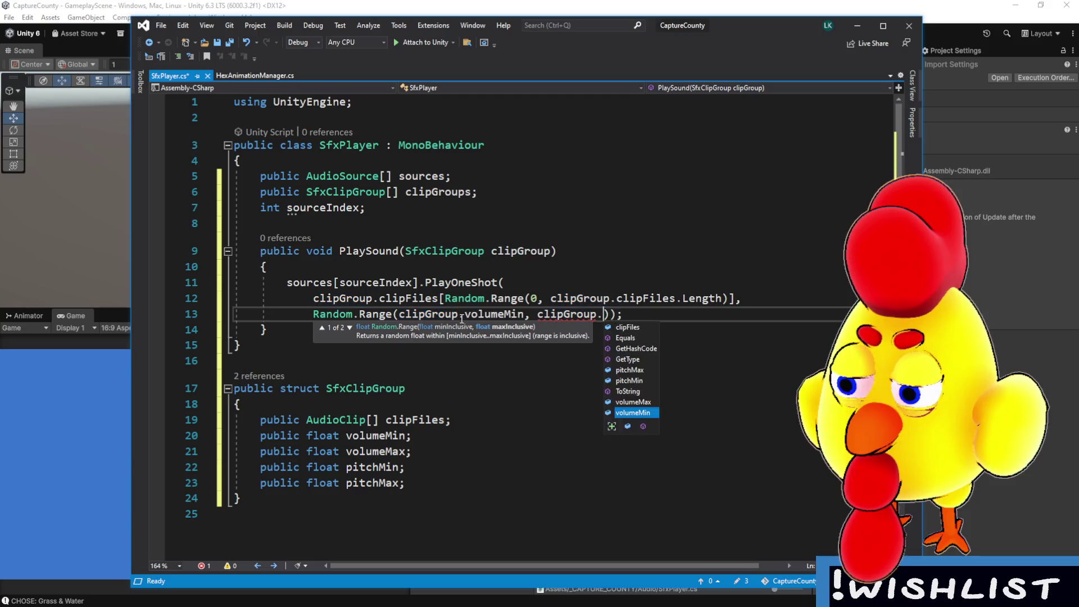
type("meMax)")
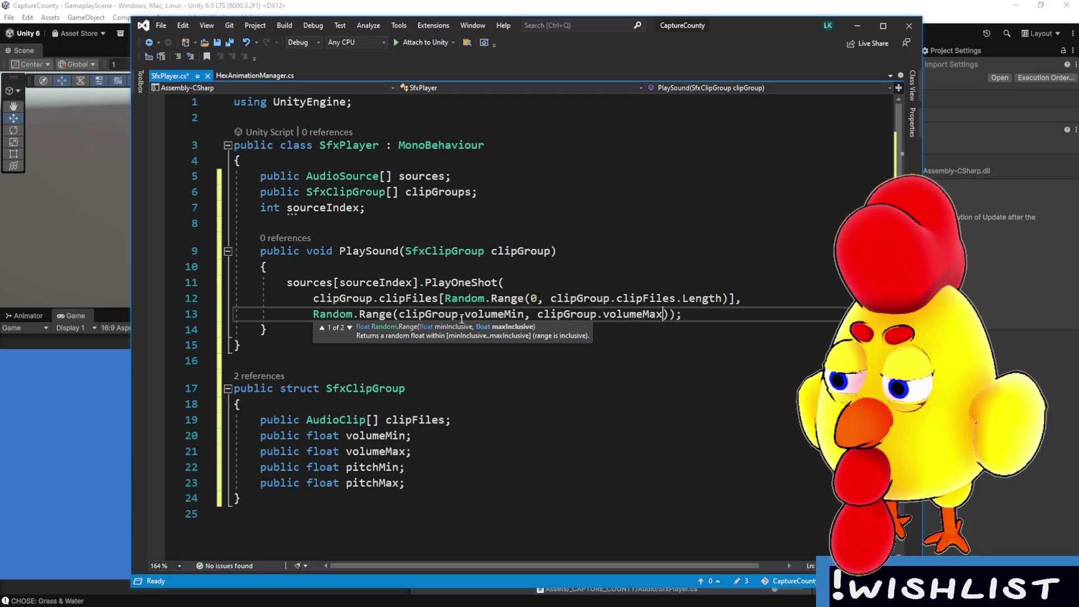
type(");")
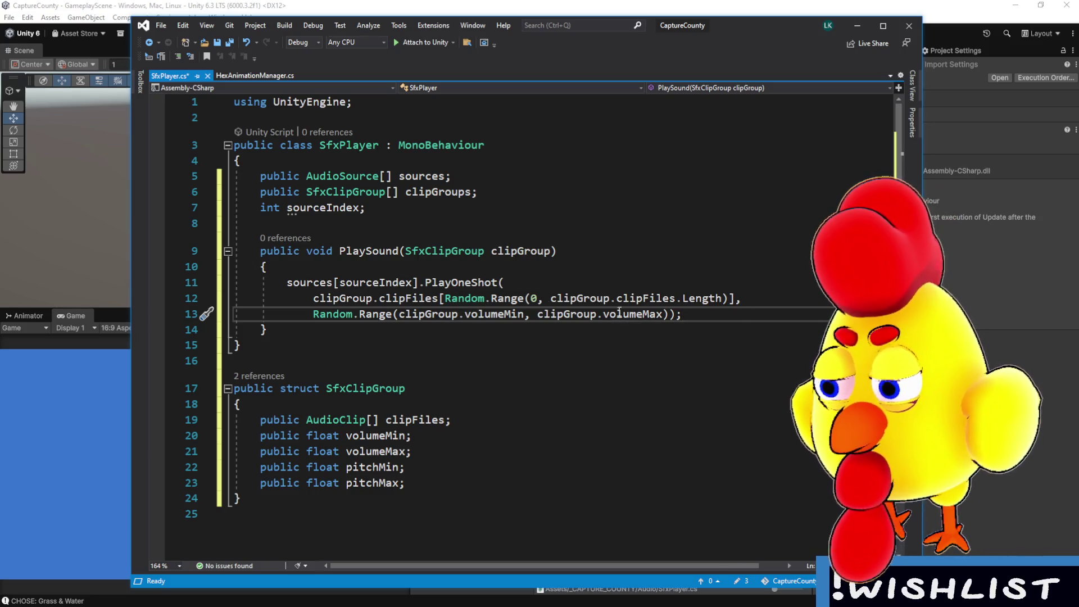
left_click(360, 326)
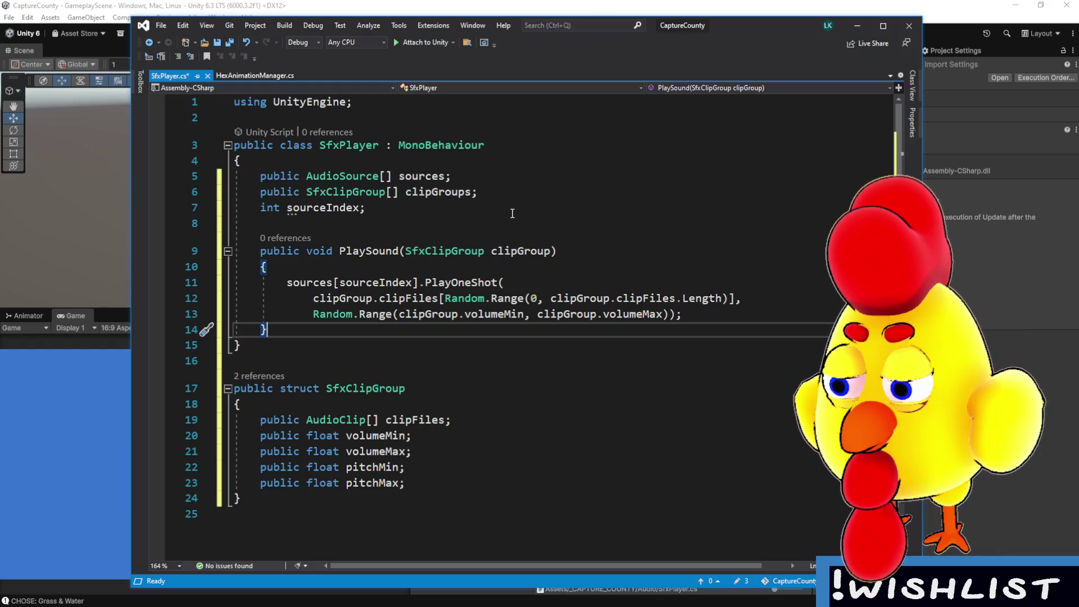
left_click(379, 400)
- Add a 'public string name;' field to SfxClipGroup and mark it [System.Serializable]
key("Return")
type("public")
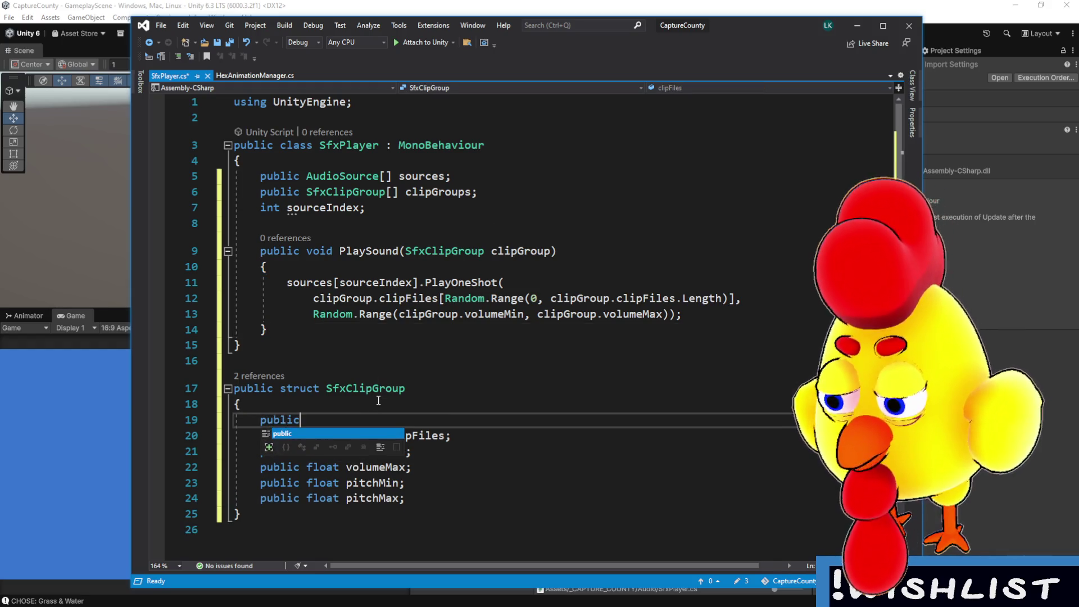
type(" string name;")
key("Up")
key("Up")
key("Up")
key("Return")
type("[System.Serializable")
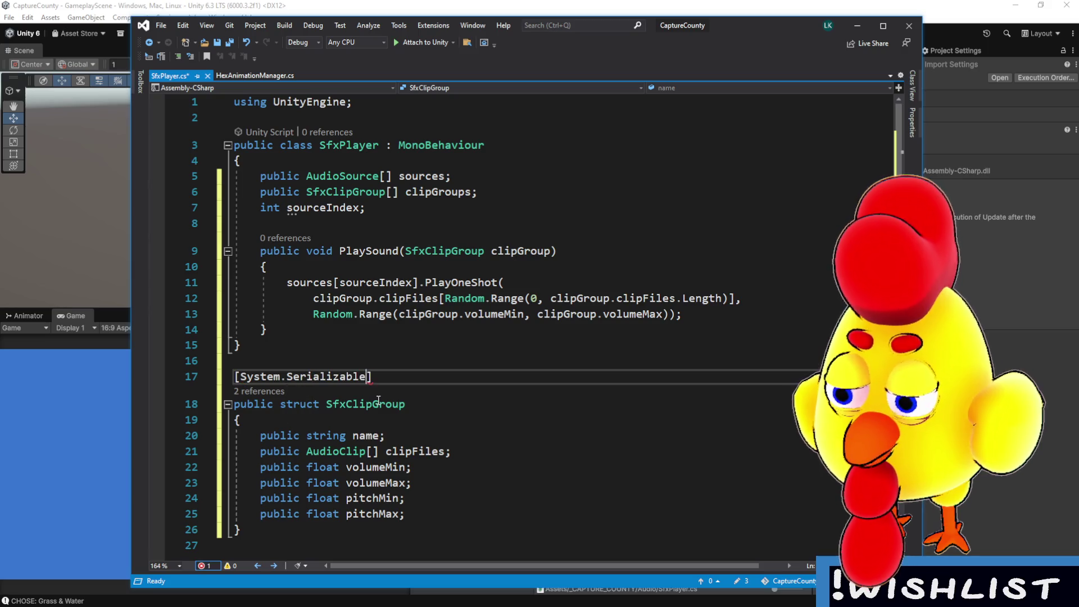
- Select the clipGroups declaration on line 8 and apply the Ctrl+R refactor
left_click(478, 192)
left_click(451, 176)
left_click_drag(476, 192, 263, 192)
double_click(262, 192)
left_click(439, 191)
key("ctrl+r")
key("ctrl+r")
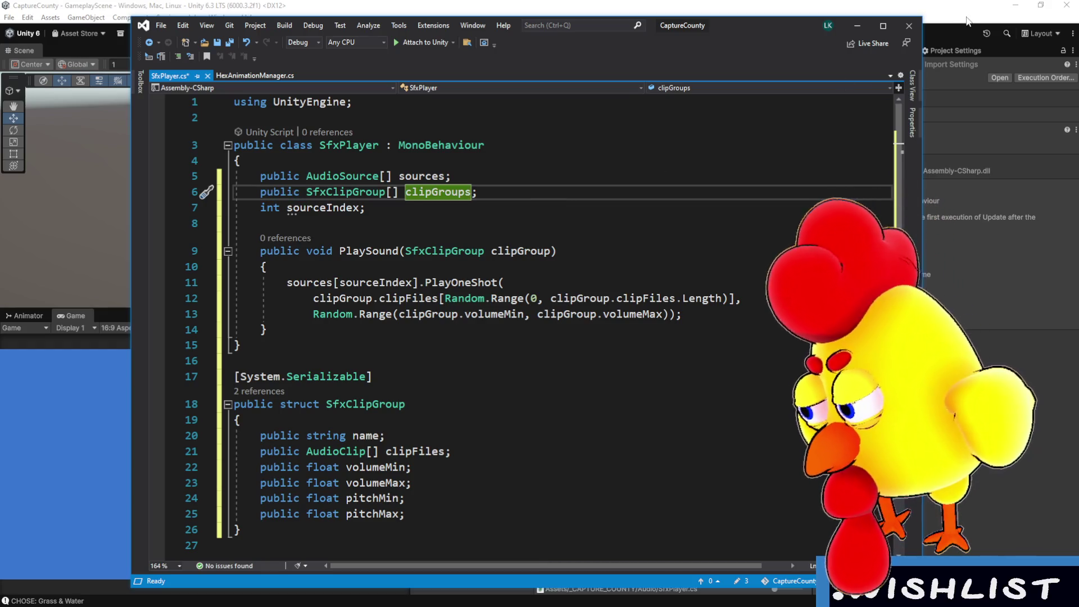
- Move the sourceIndex line above clipGroups and add a [Space(5)] attribute
left_click(508, 206)
key("alt+Up")
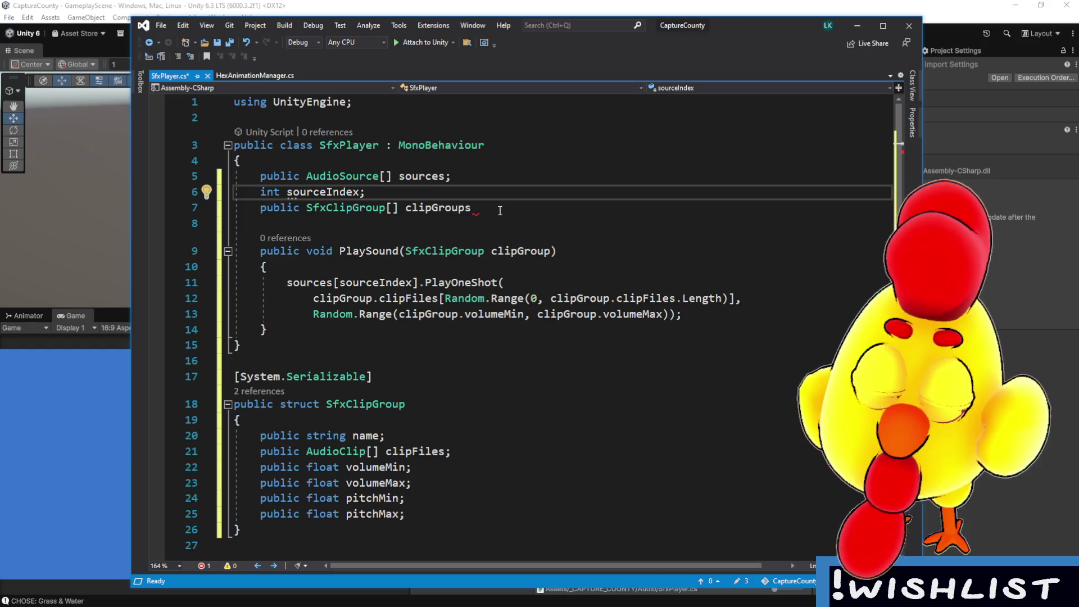
key("Return")
type("[Space(5")
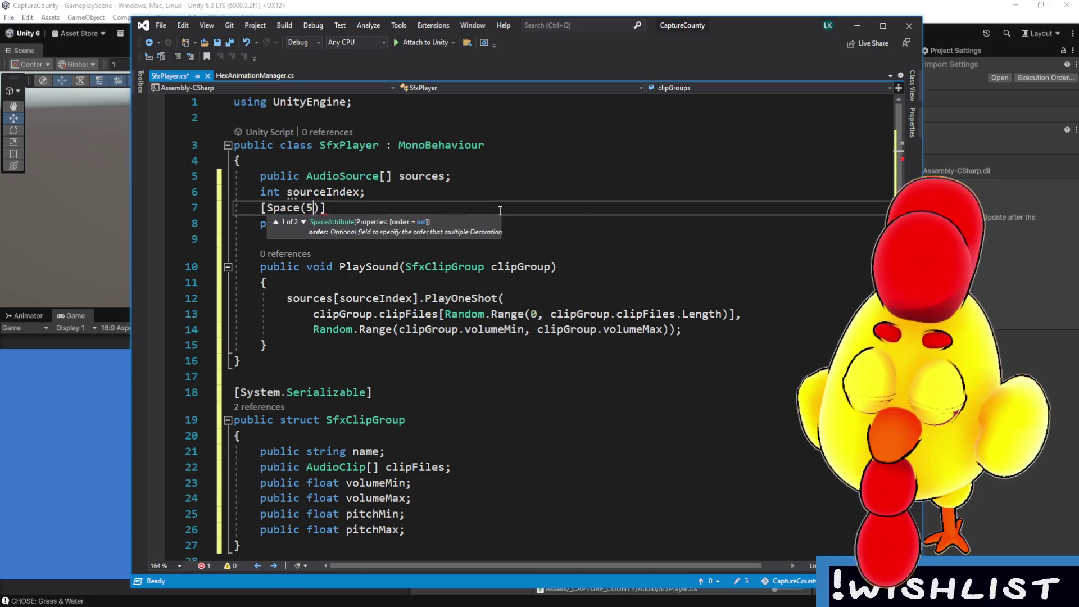
type(")")
left_click(506, 224)
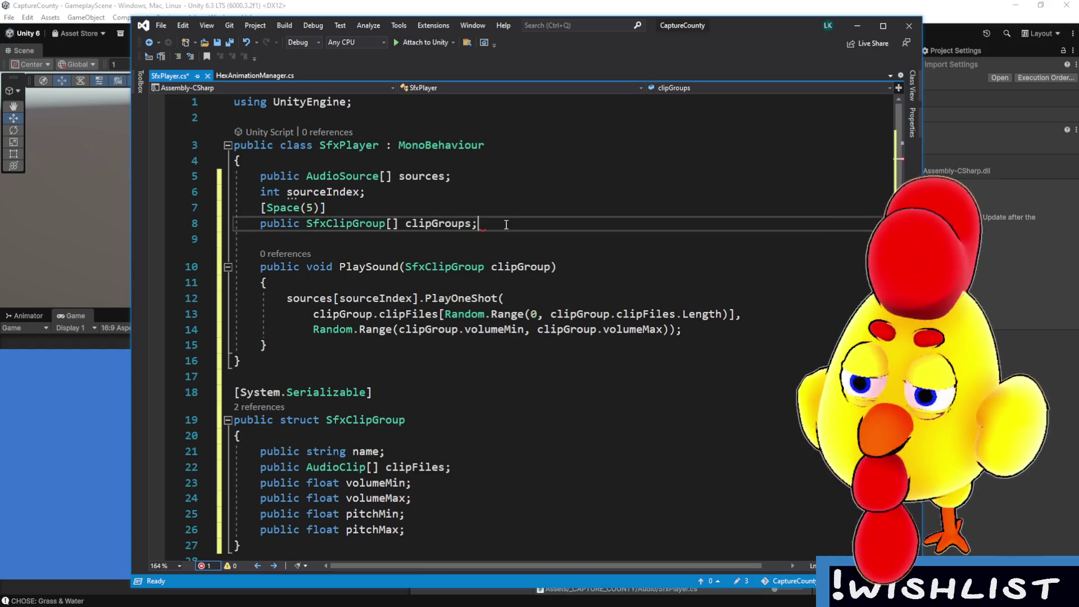
left_click(484, 192)
left_click(515, 176)
left_click(516, 223)
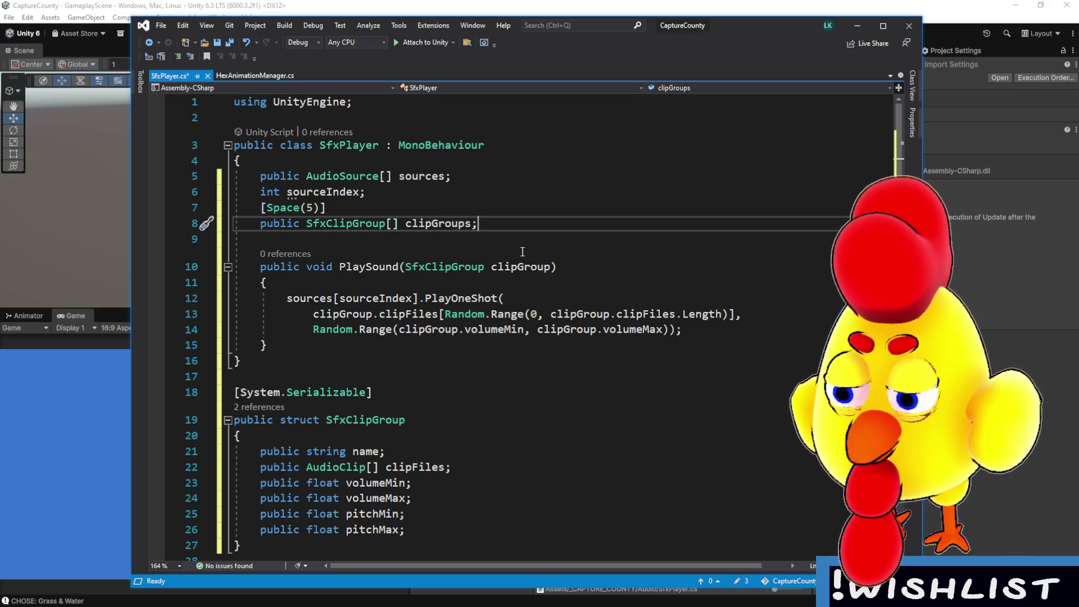
left_click_drag(924, 200, 916, 200)
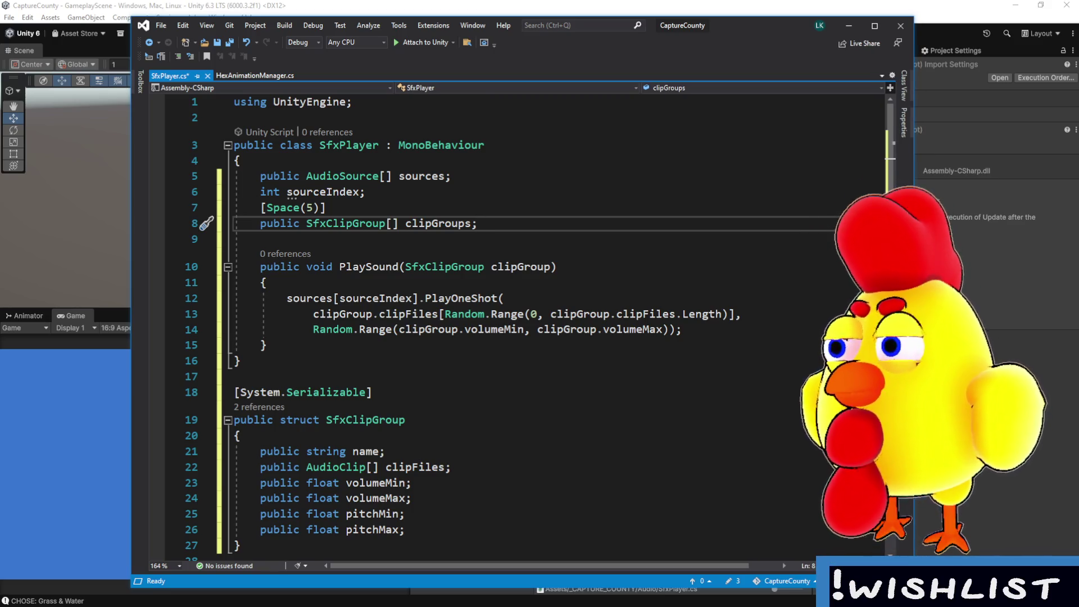
left_click(452, 349)
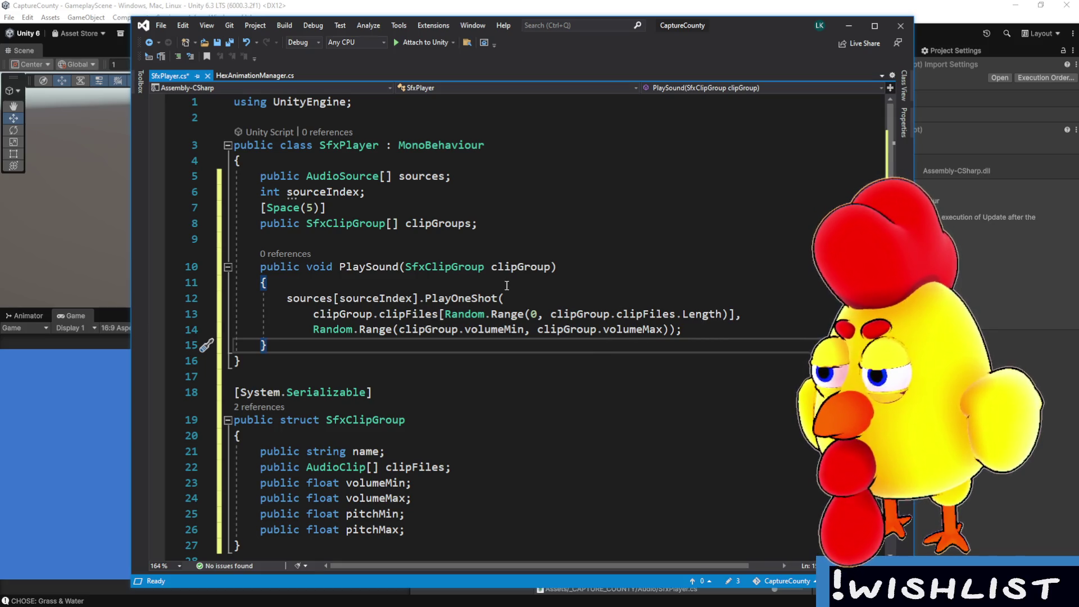
left_click(574, 244)
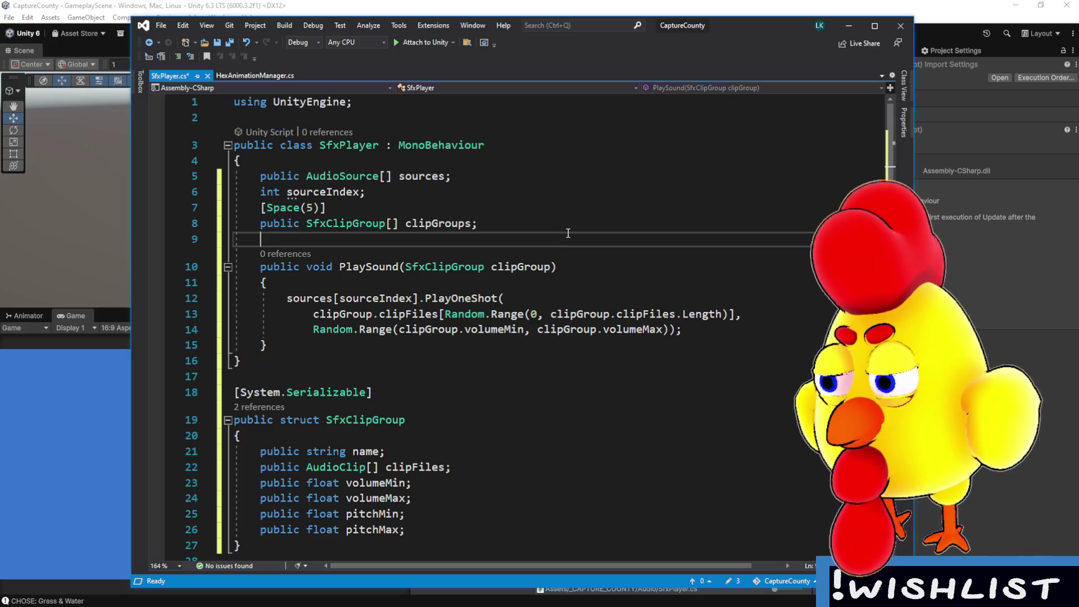
key("ctrl+s")
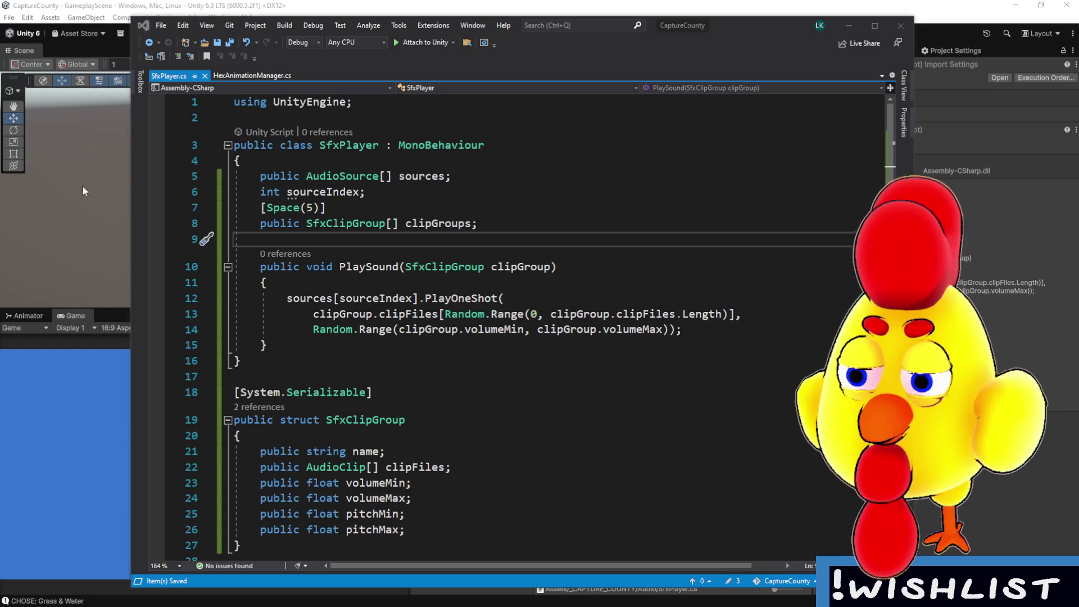
left_click(475, 224)
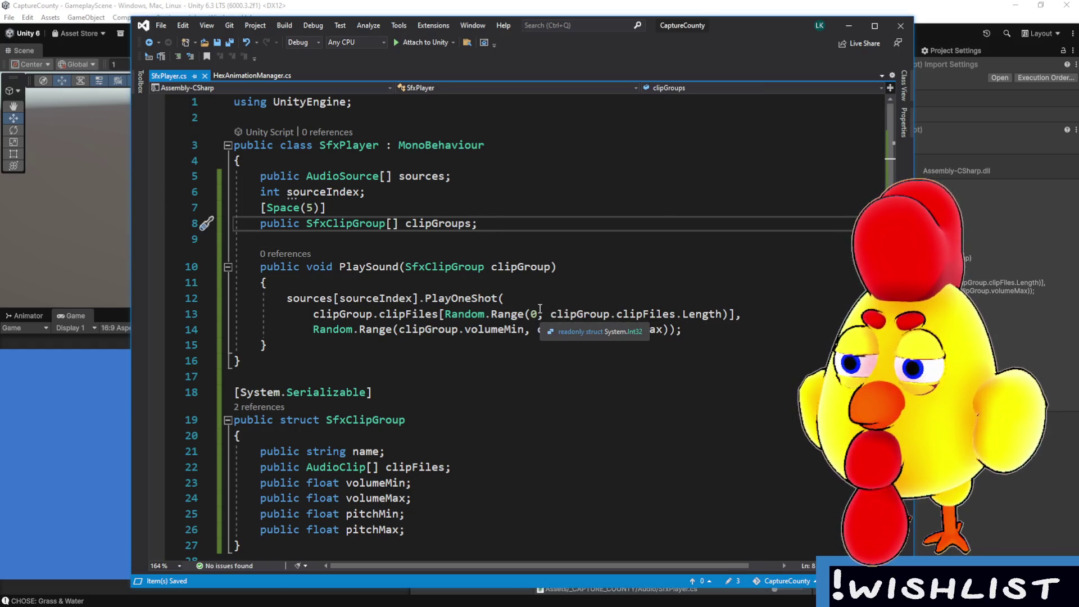
left_click(419, 451)
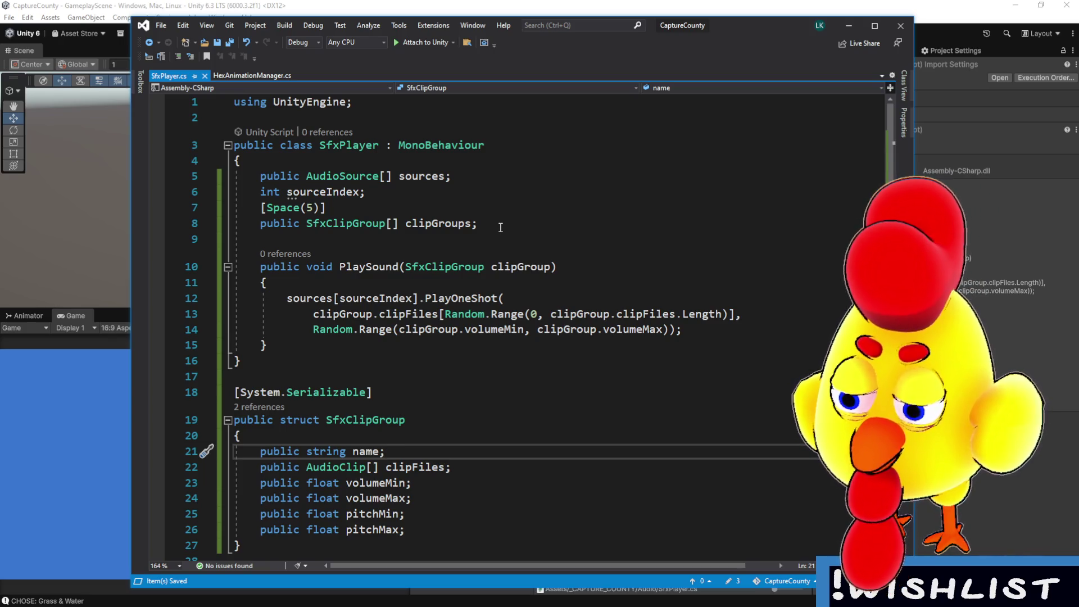
left_click(395, 225)
key("Down")
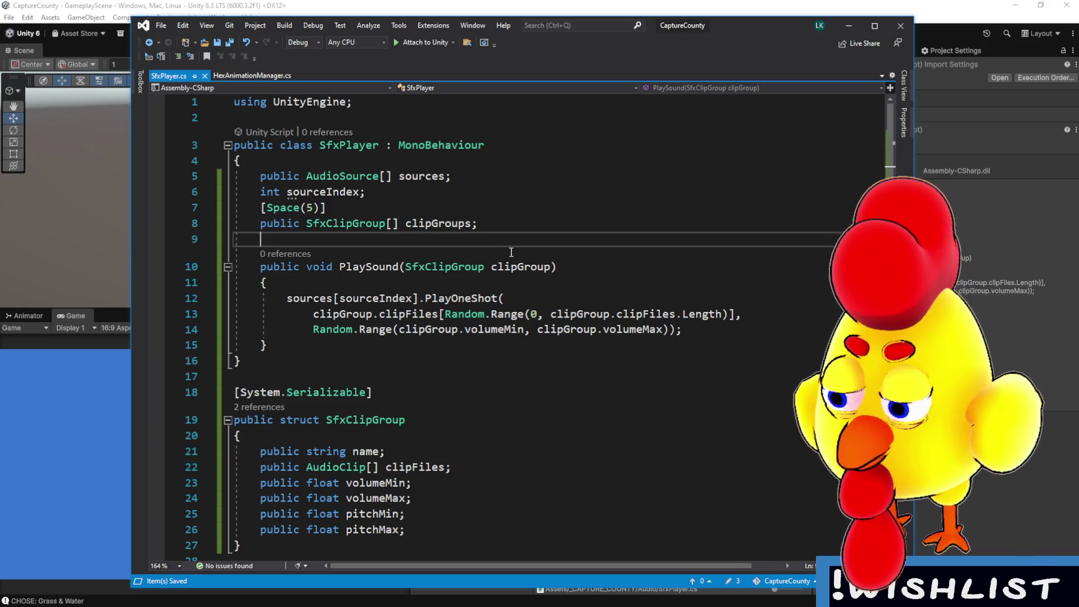
left_click(559, 269)
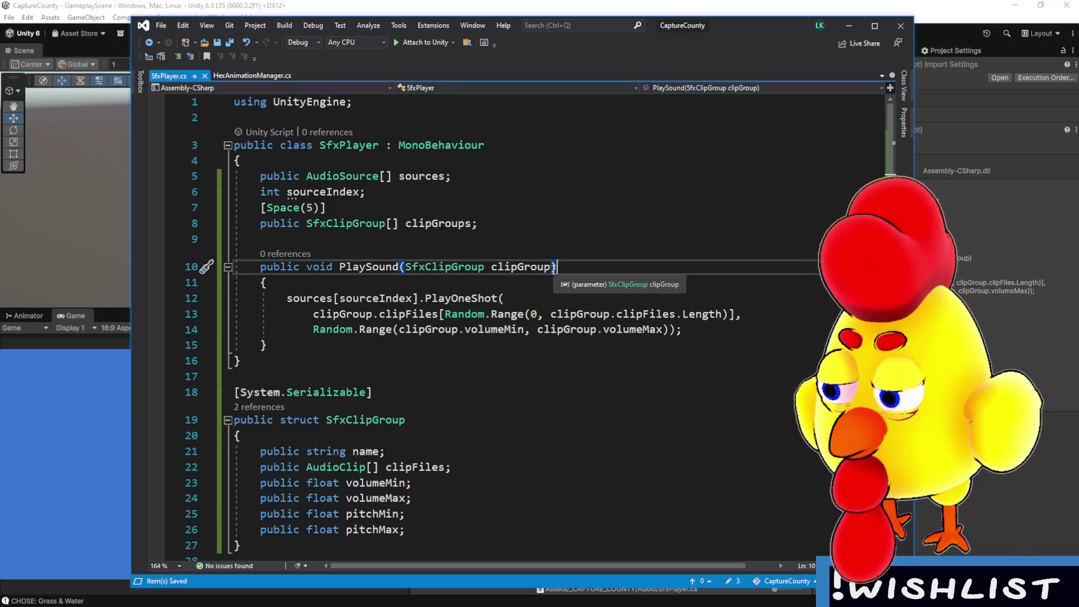
left_click_drag(478, 225, 253, 223)
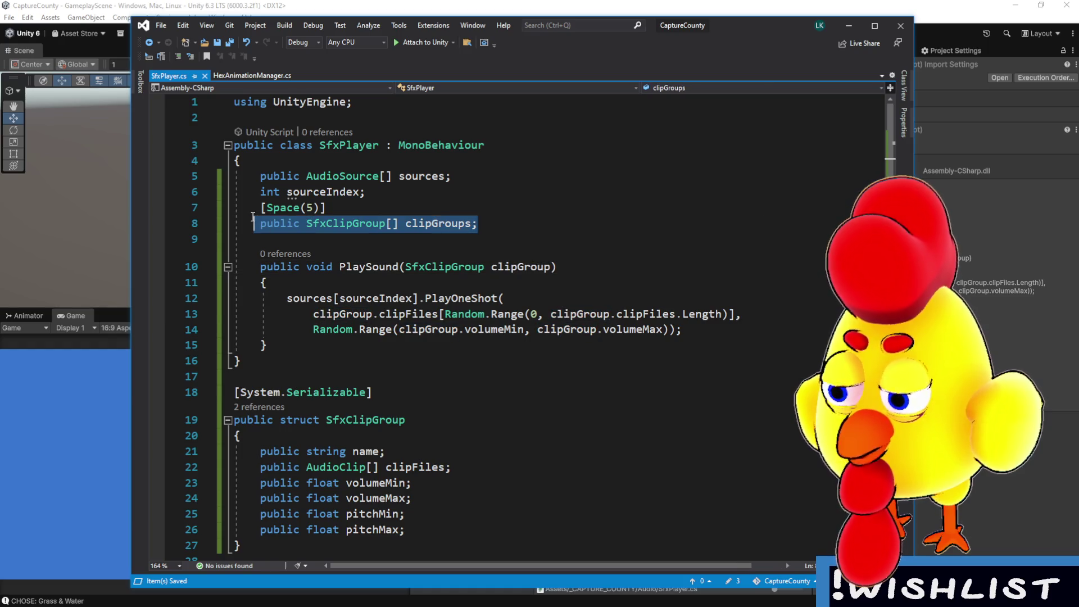
left_click(481, 222)
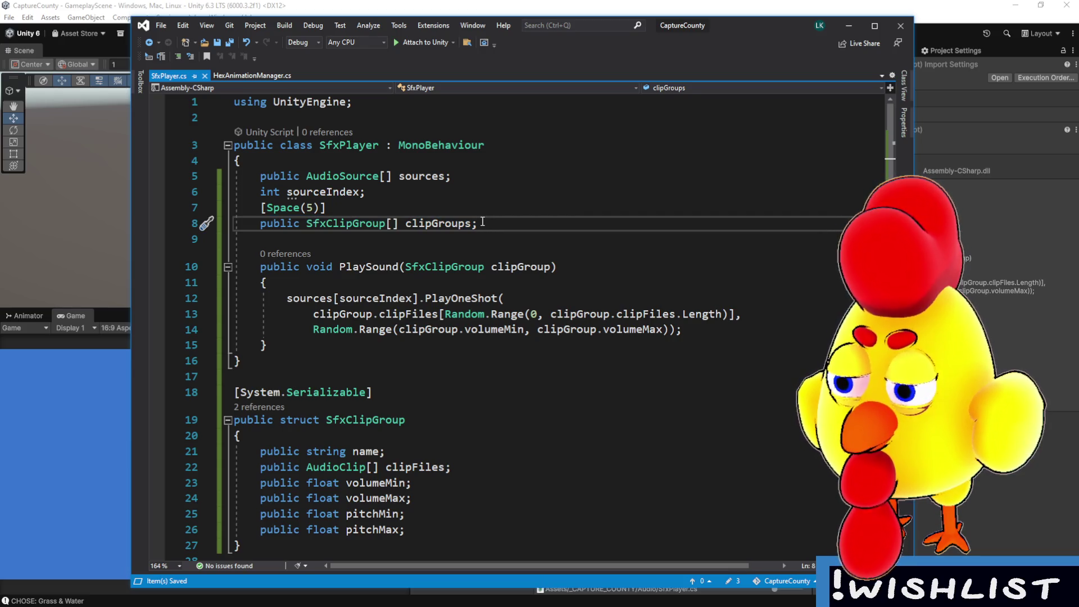
key("shift+Up")
key("shift+Home")
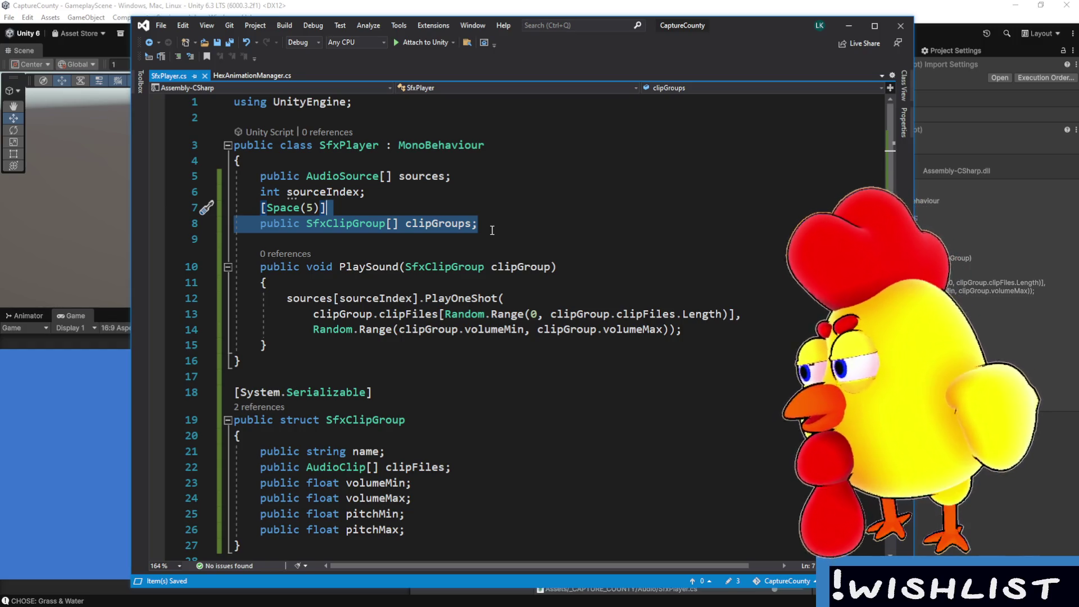
left_click(492, 226)
left_click_drag(478, 224, 234, 207)
left_click(478, 223)
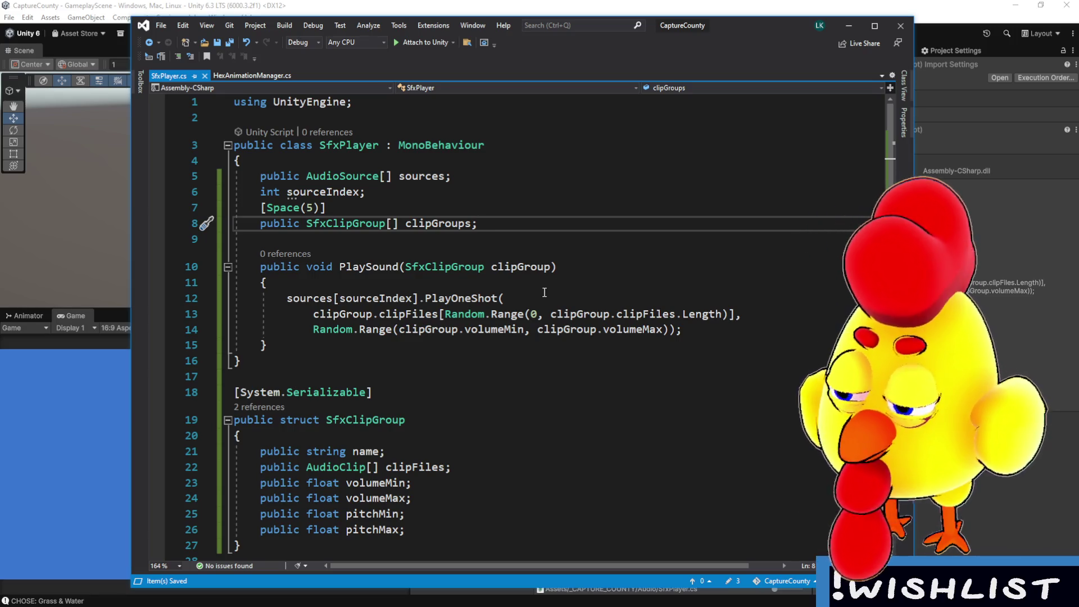
left_click(375, 345)
- Declare 'public SfxClipGroup GetCachedClipGroupByName()' with braces below PlaySound
key("Return")
key("Return")
type("pub")
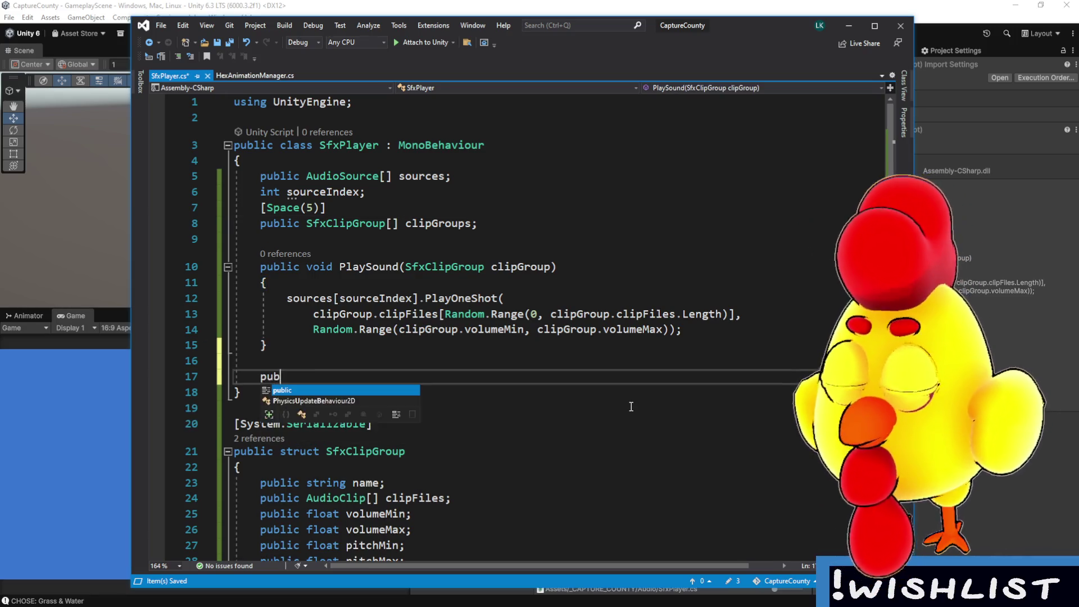
type("lic voi")
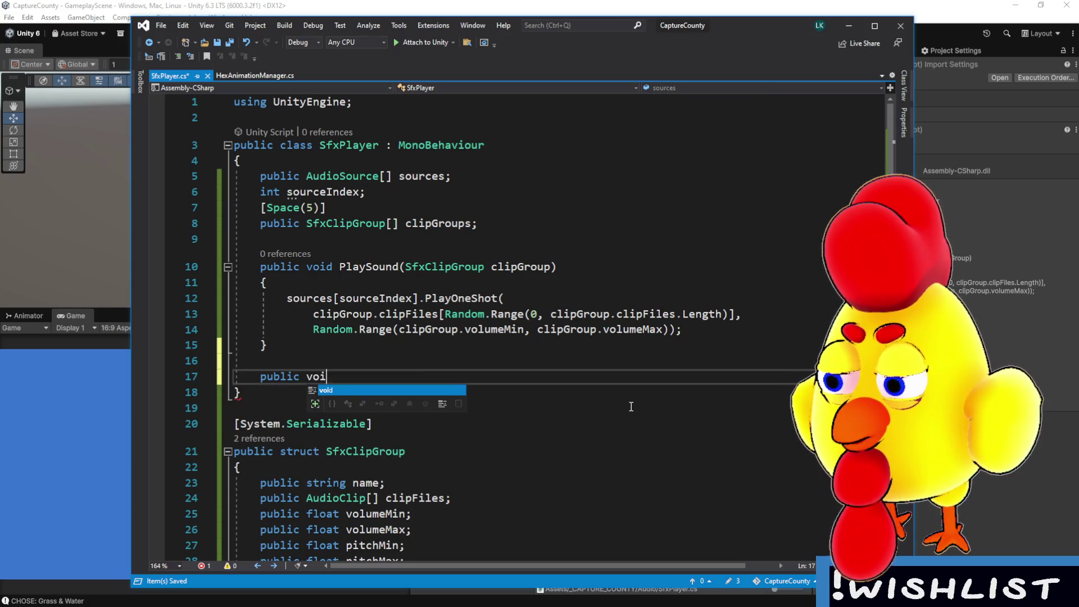
key("BackSpace")
key("BackSpace")
type("Sf")
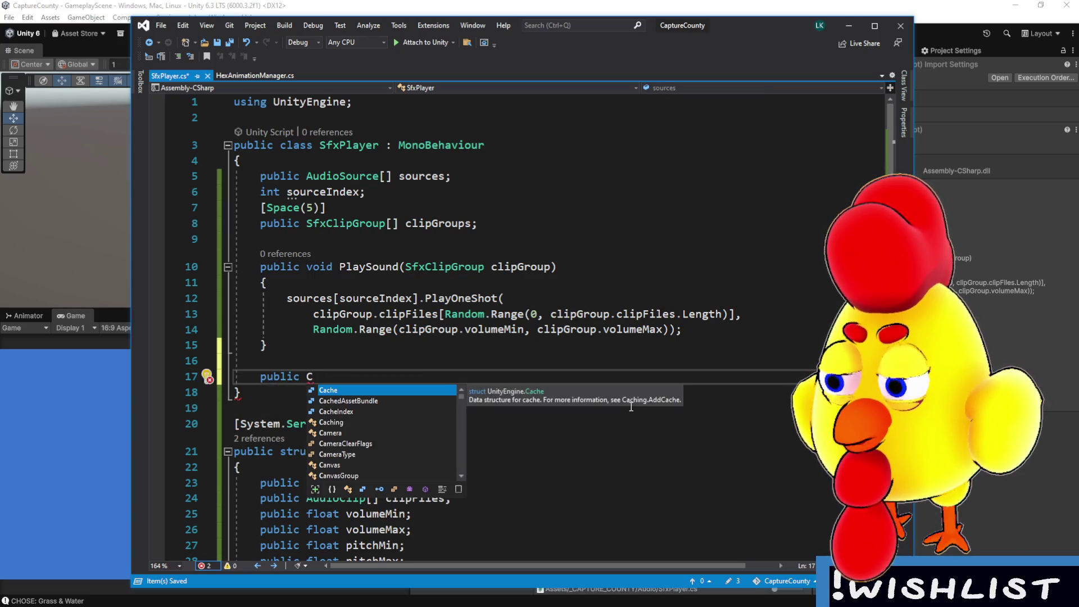
type("xClipGroup")
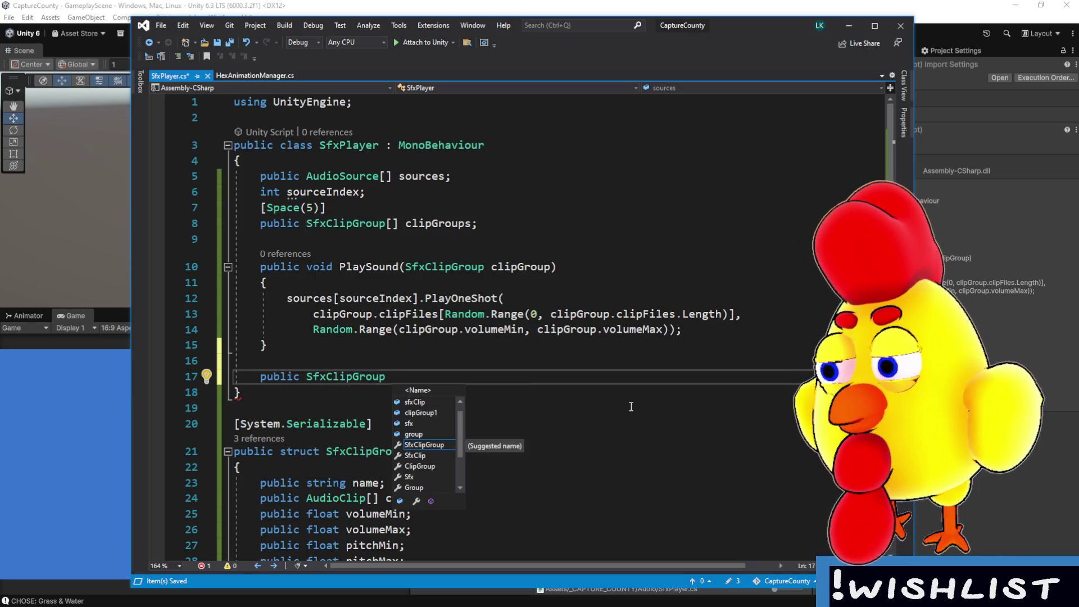
type(" GetCl")
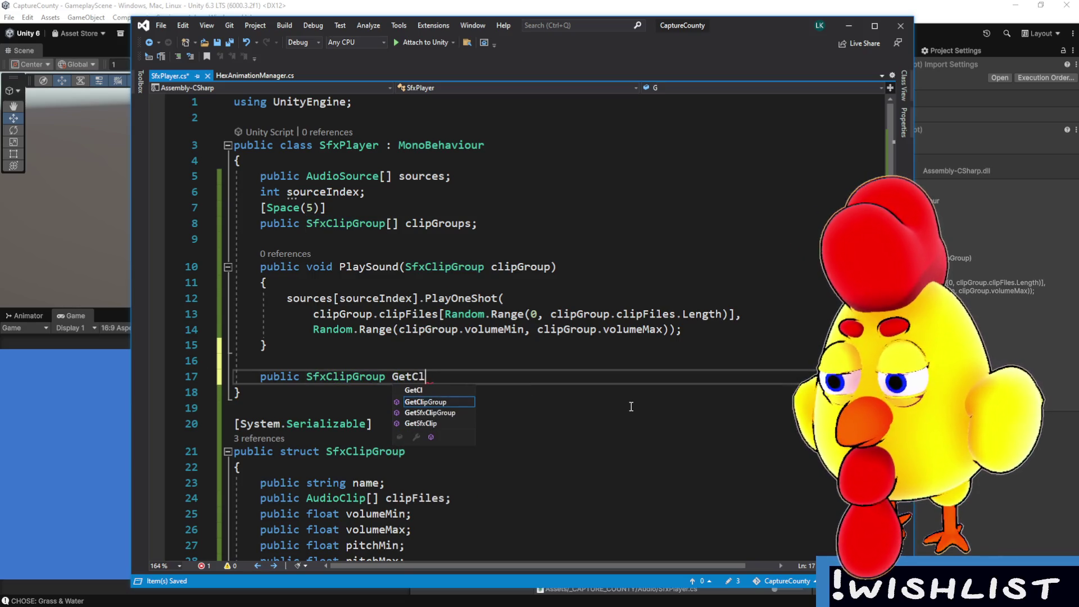
type("ipGroup")
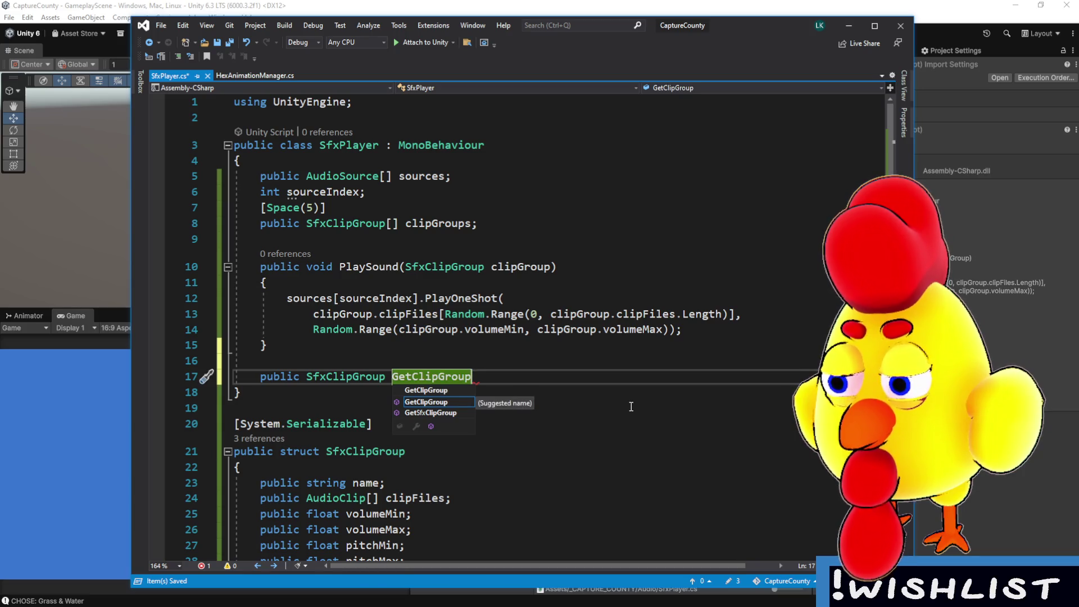
key("BackSpace")
key("BackSpace")
key("BackSpace")
type("achedG")
key("BackSpace")
type("ClipGroupByN")
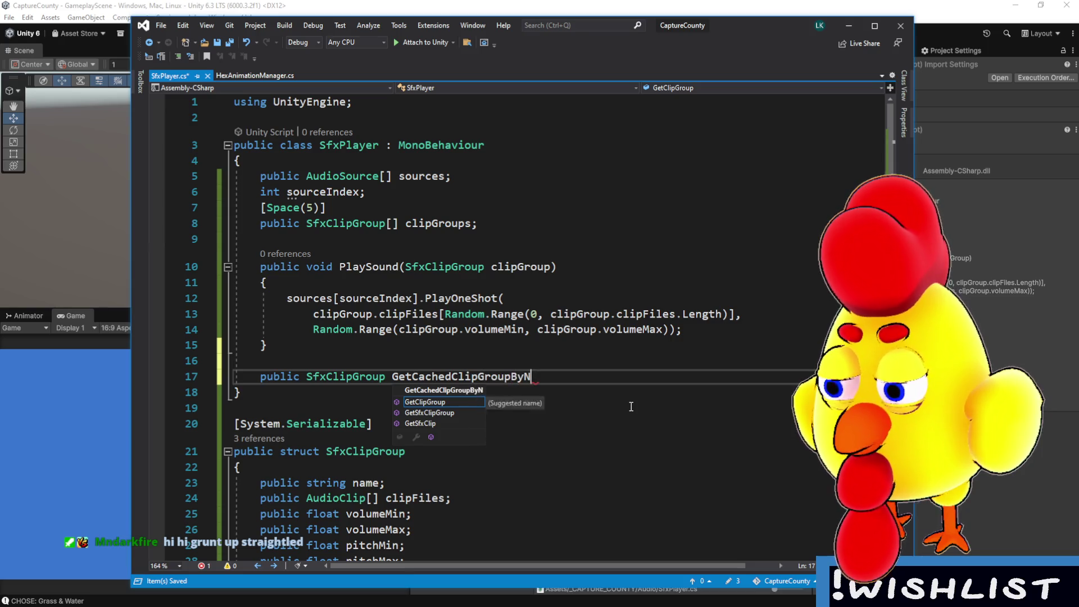
type("ame() {")
key("Return")
- Add the 'string nameLookup' parameter and place the caret in the empty method body
key("Up")
key("Up")
key("End")
key("Left")
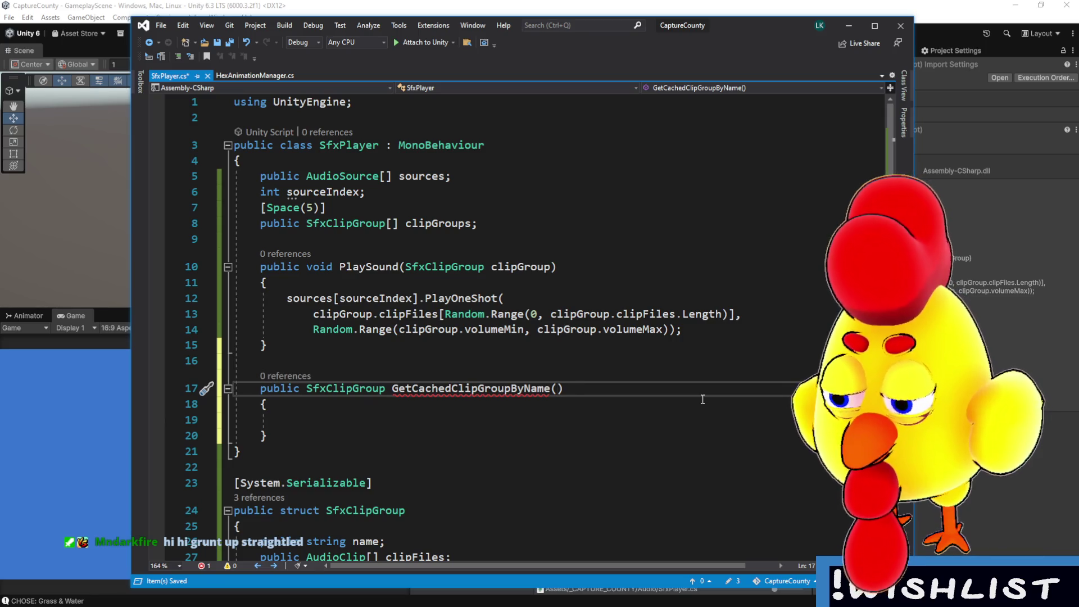
type("string")
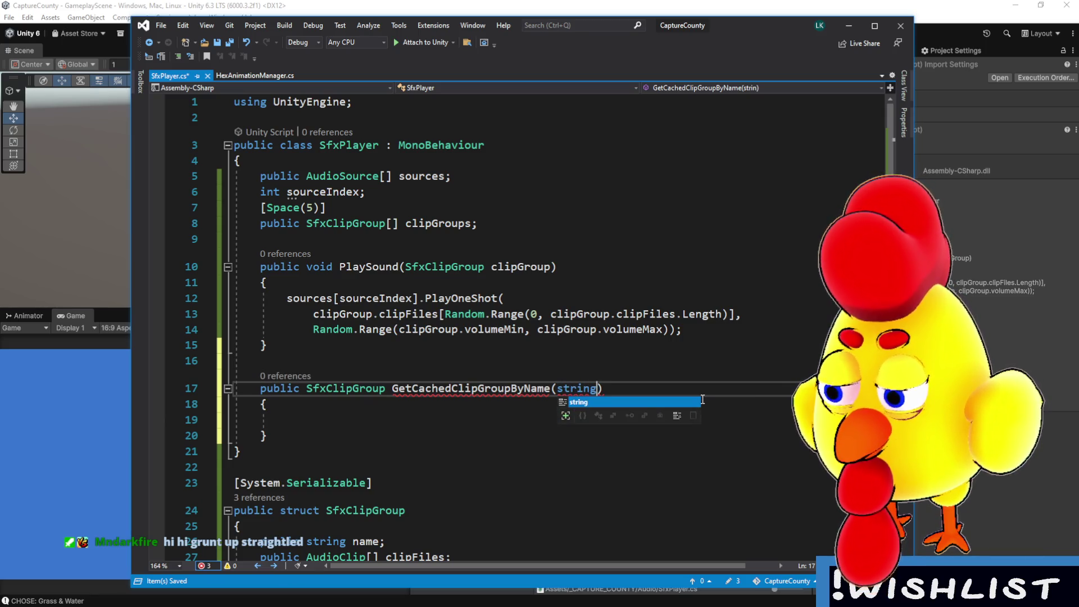
type(" nameLoo")
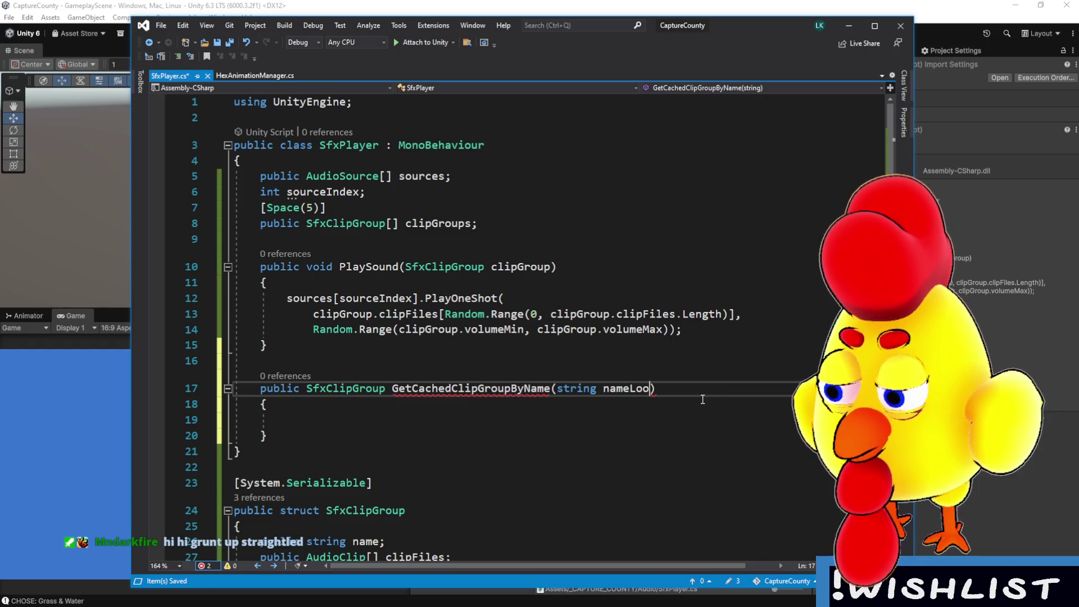
type("kup")
key("Down")
scroll(691, 394, "down", 4)
key("Down")
scroll(666, 381, "up", 2)
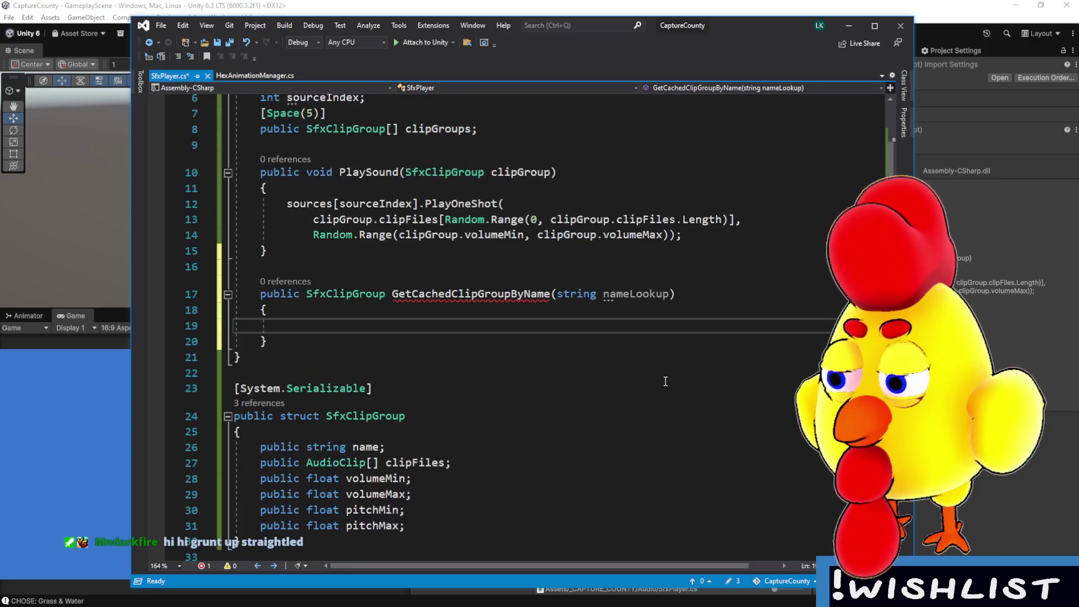
scroll(666, 382, "up", 1)
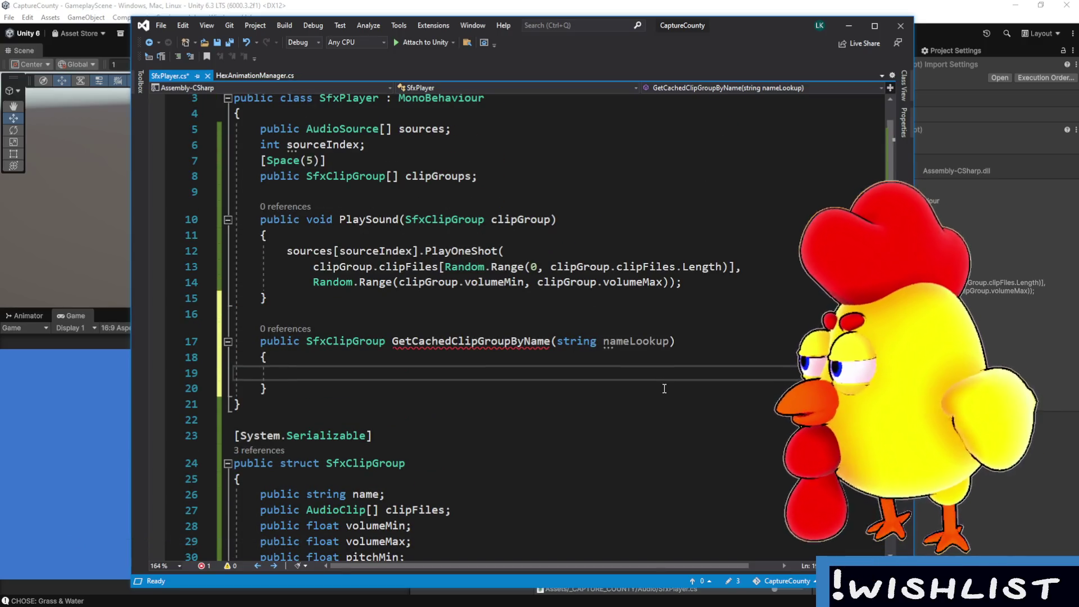
- Insert a for-loop running over clipGroups.Length in the method
type("for")
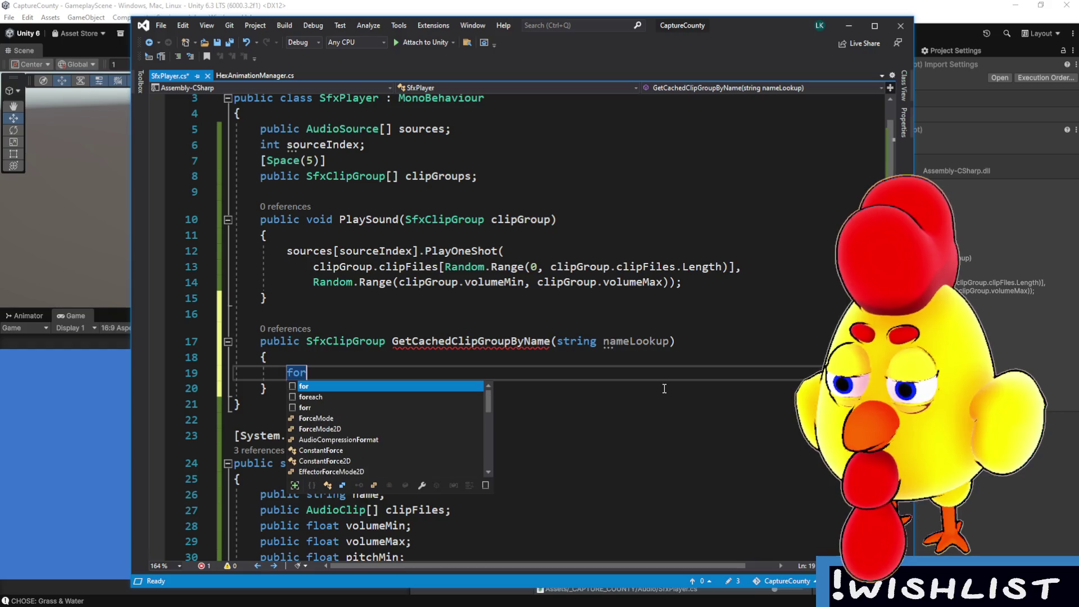
key("Tab")
key("Tab")
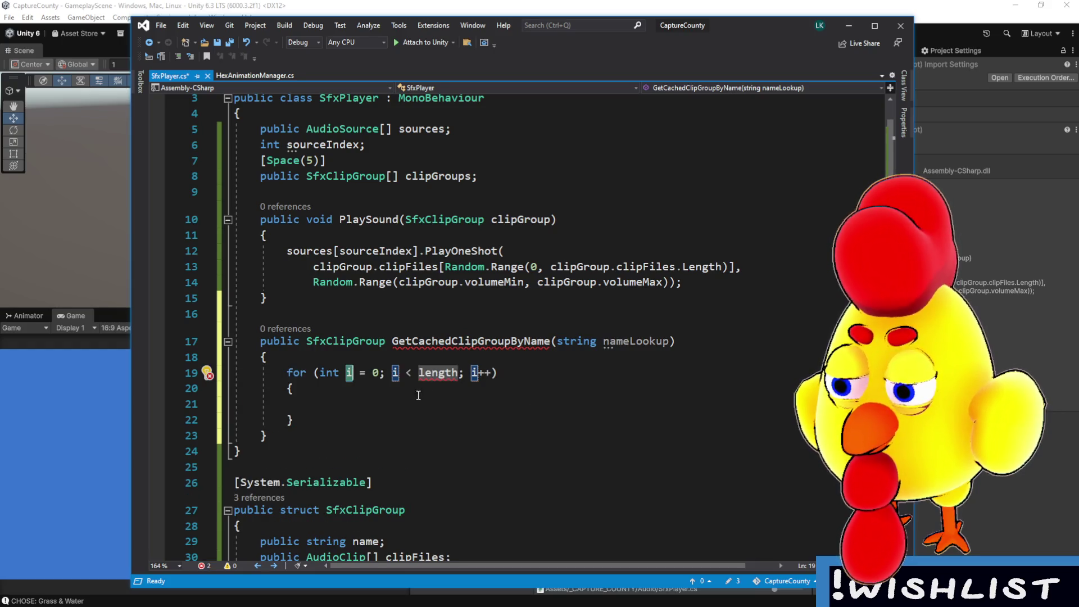
left_click(424, 374)
type("sources/")
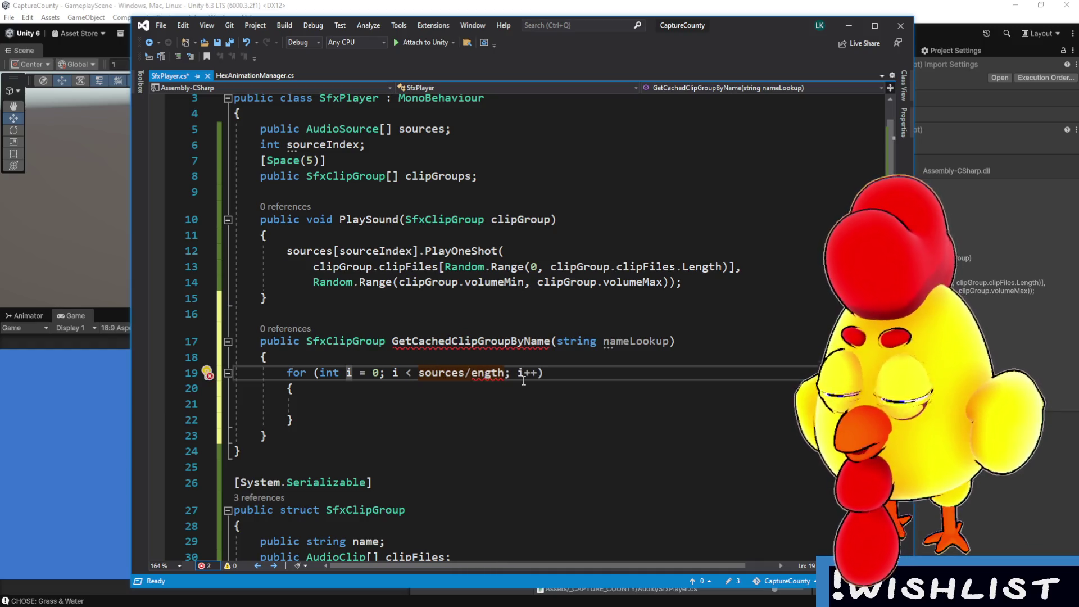
key("BackSpace")
type(".L")
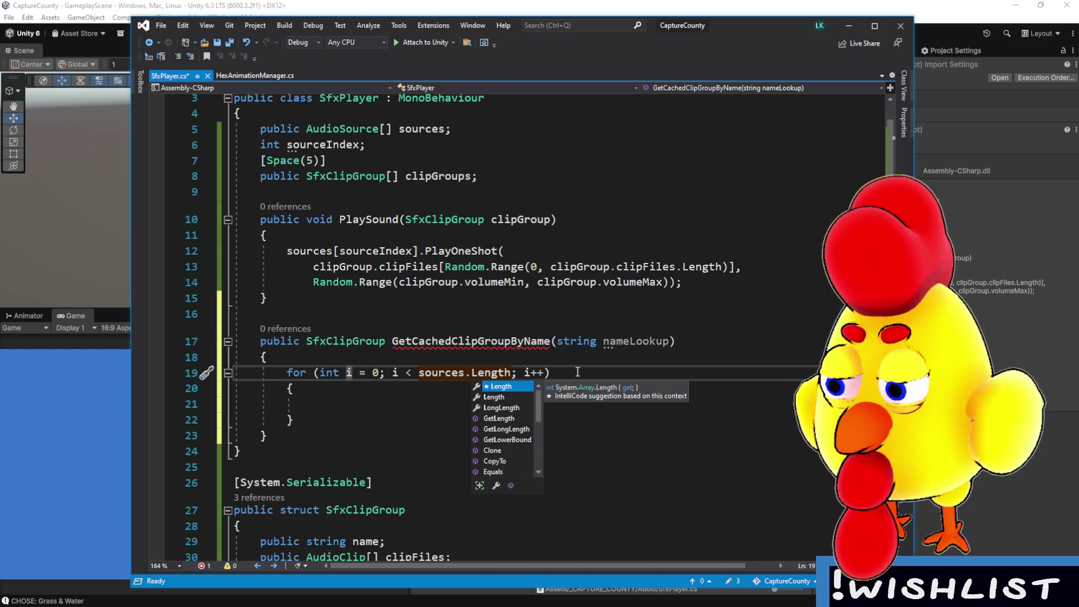
key("Escape")
left_click(535, 404)
scroll(505, 408, "up", 1)
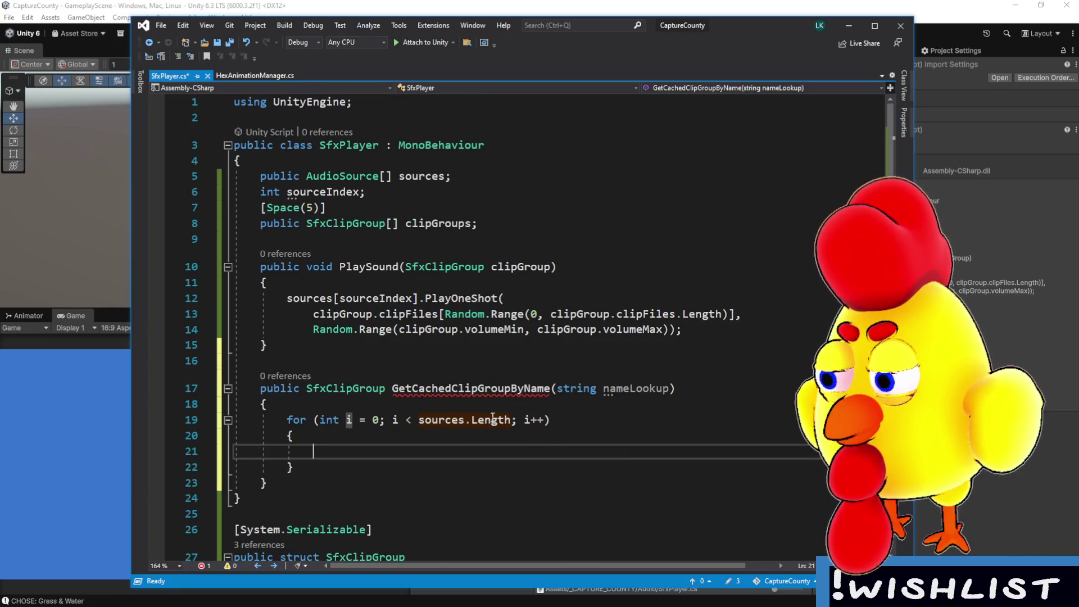
double_click(444, 419)
type("cl")
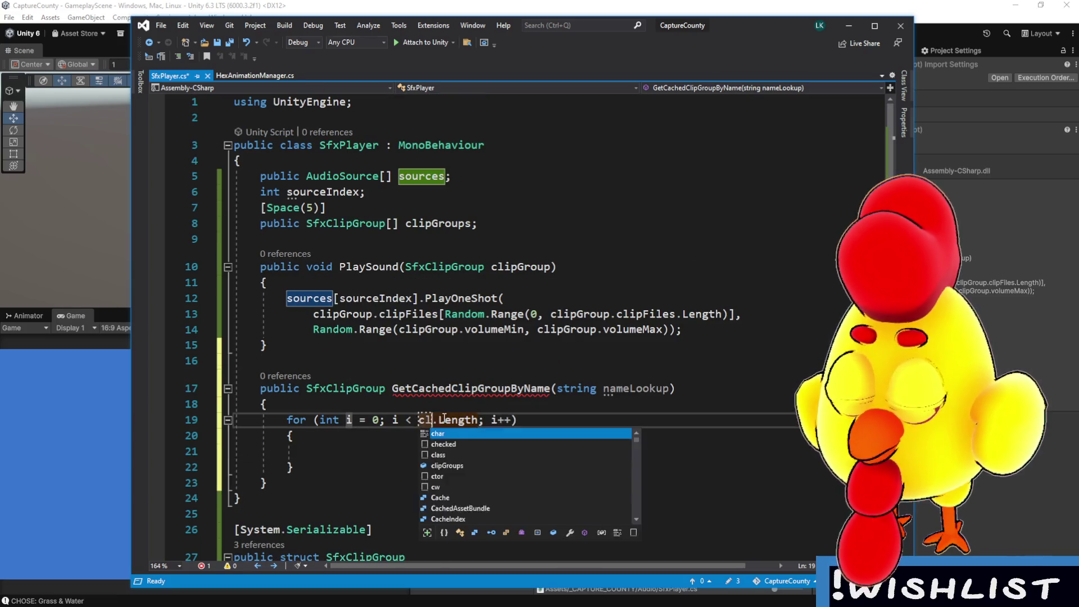
type("ip")
key("Tab")
left_click(524, 404)
left_click(506, 450)
- Return clipGroups[i] when clipGroups[i].name.ToLower() == nameLookup.ToLower()
type("if(clip")
key("BackSpace")
key("BackSpace")
key("BackSpace")
type("lipGr")
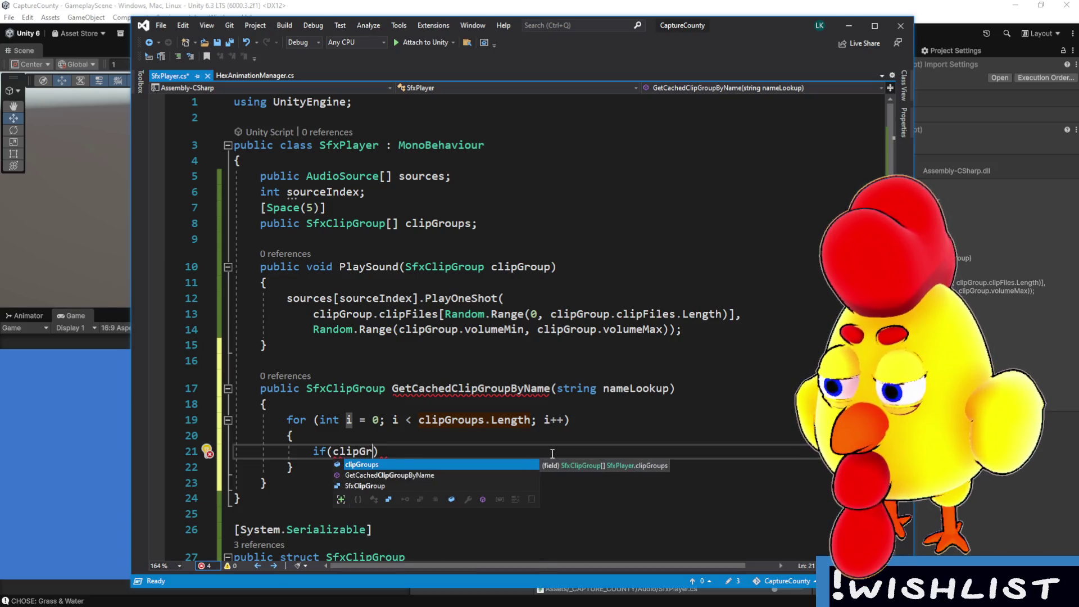
key("Tab")
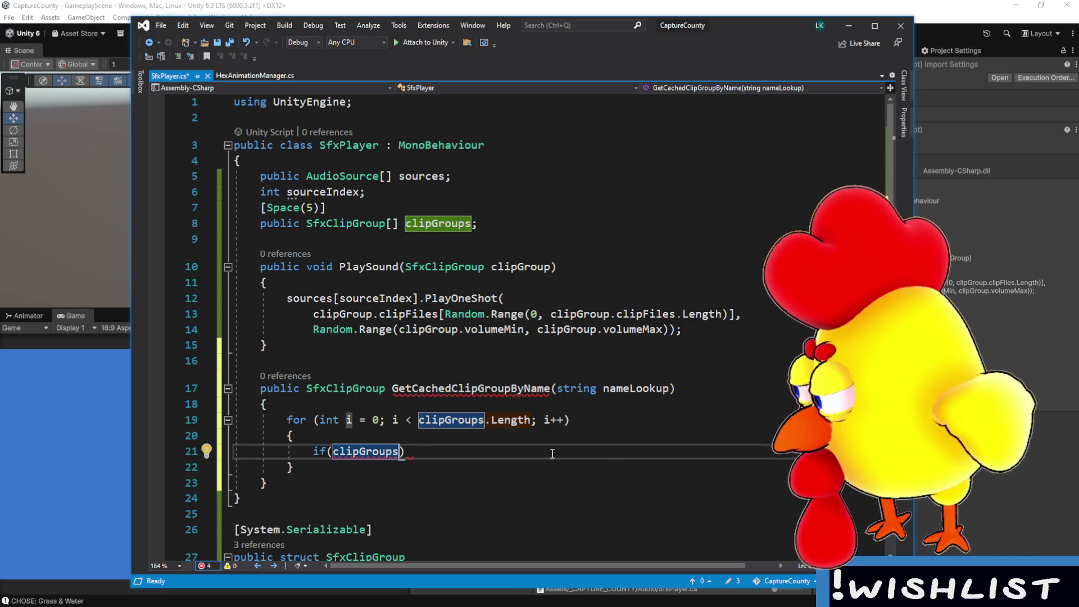
type("[i]")
type(".n")
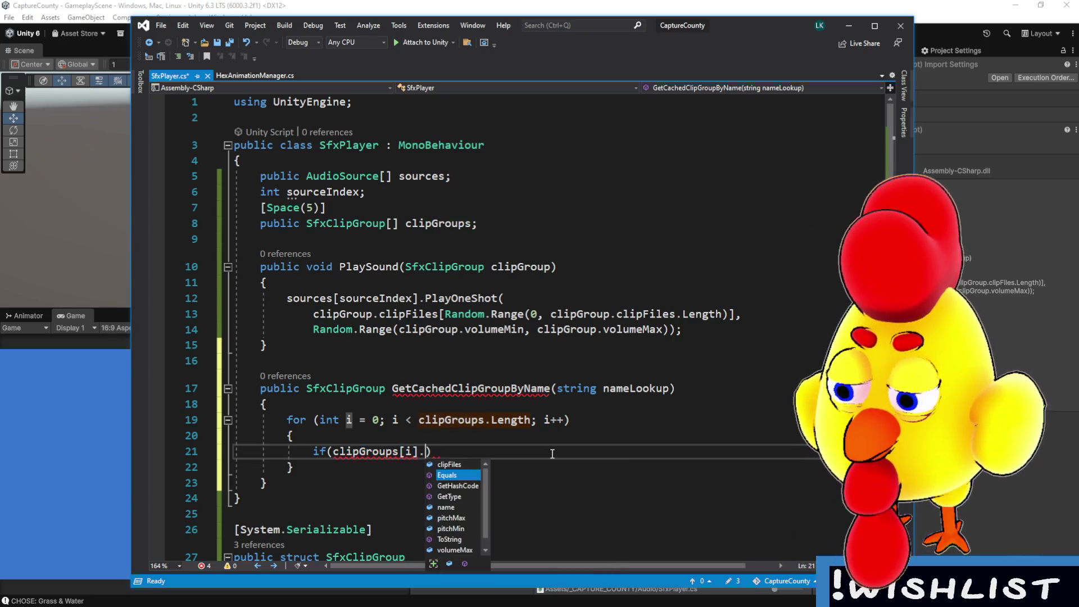
key("Tab")
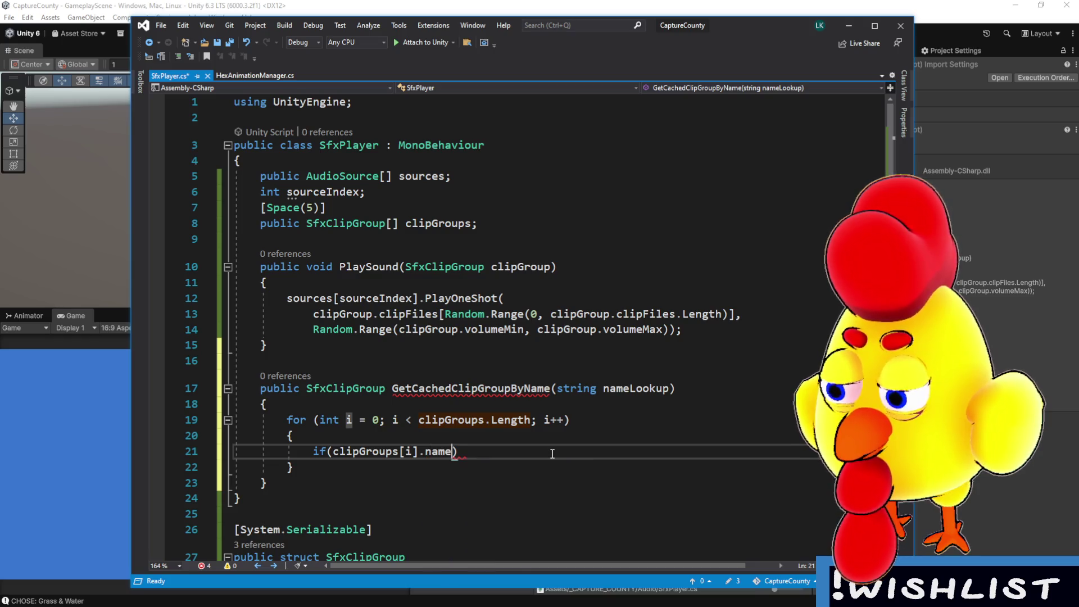
type(".toL")
key("Tab")
type("() ==")
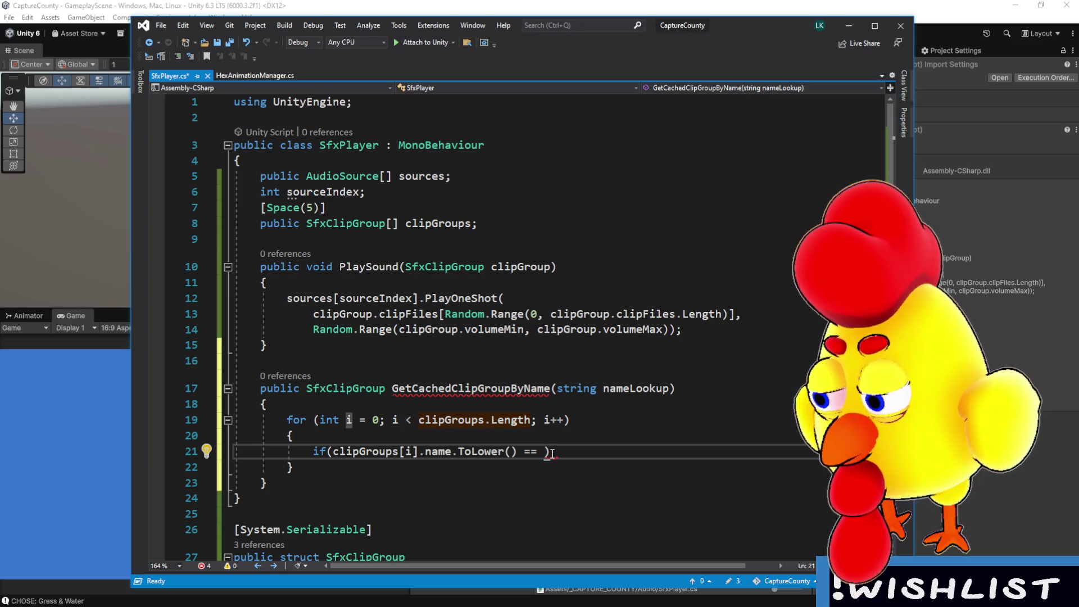
type(" name")
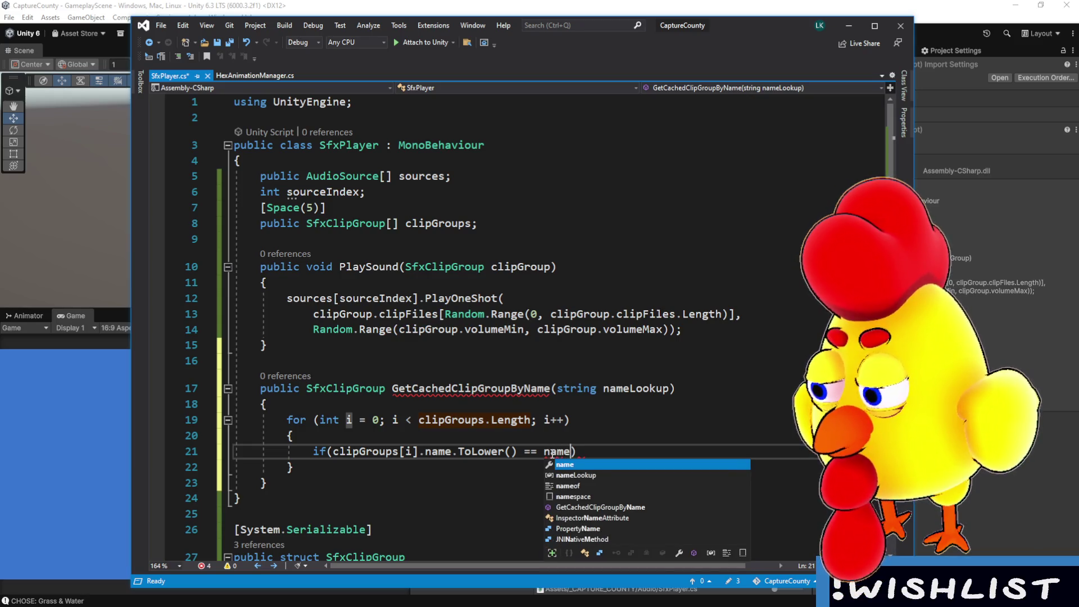
key("Tab")
type(".to")
key("Tab")
type("()) {")
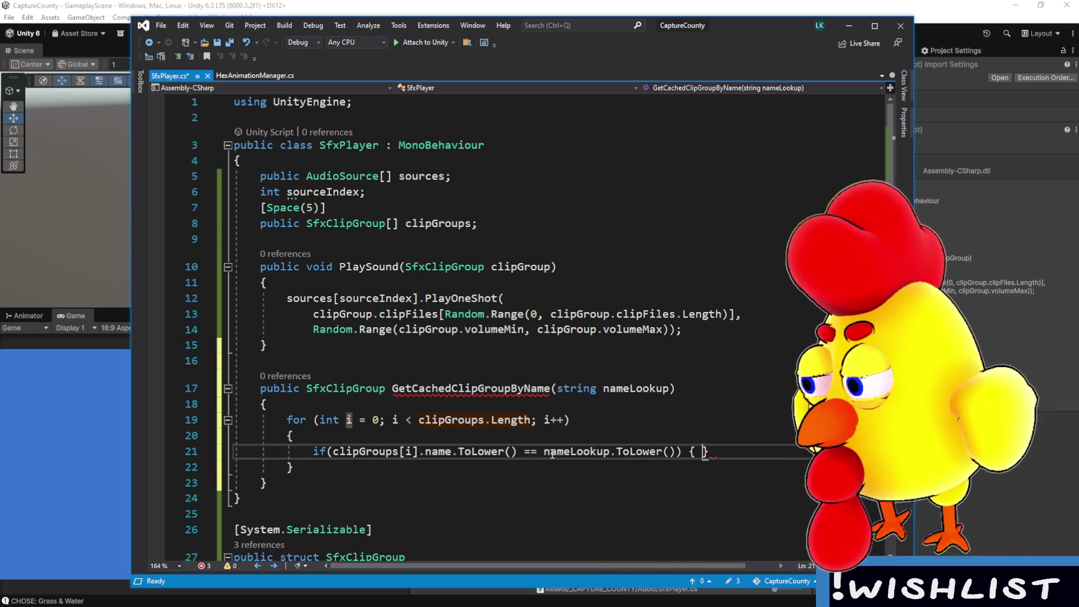
key("Return")
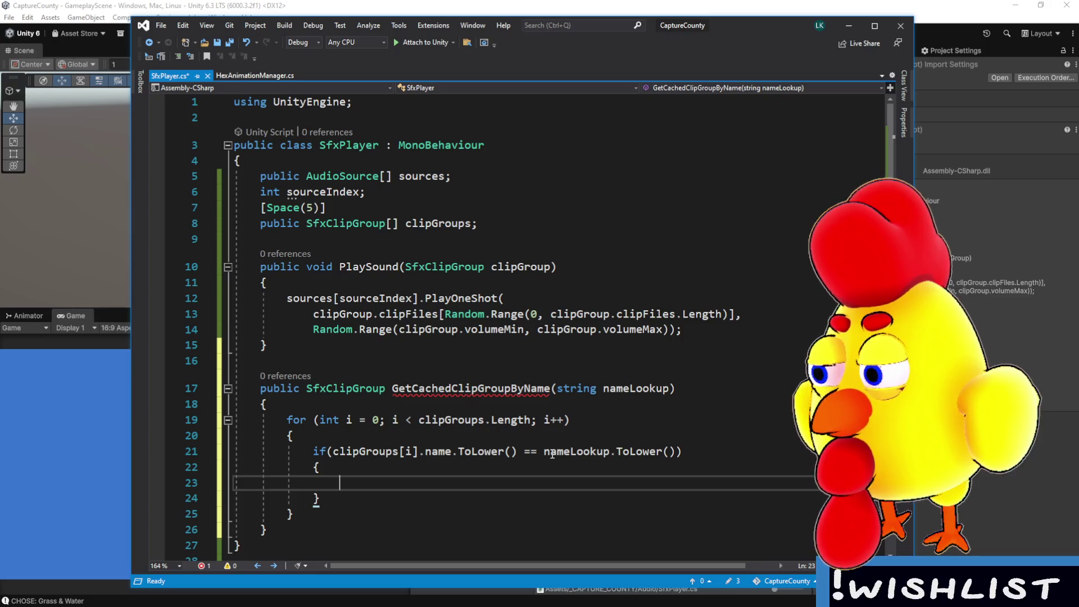
type("return ")
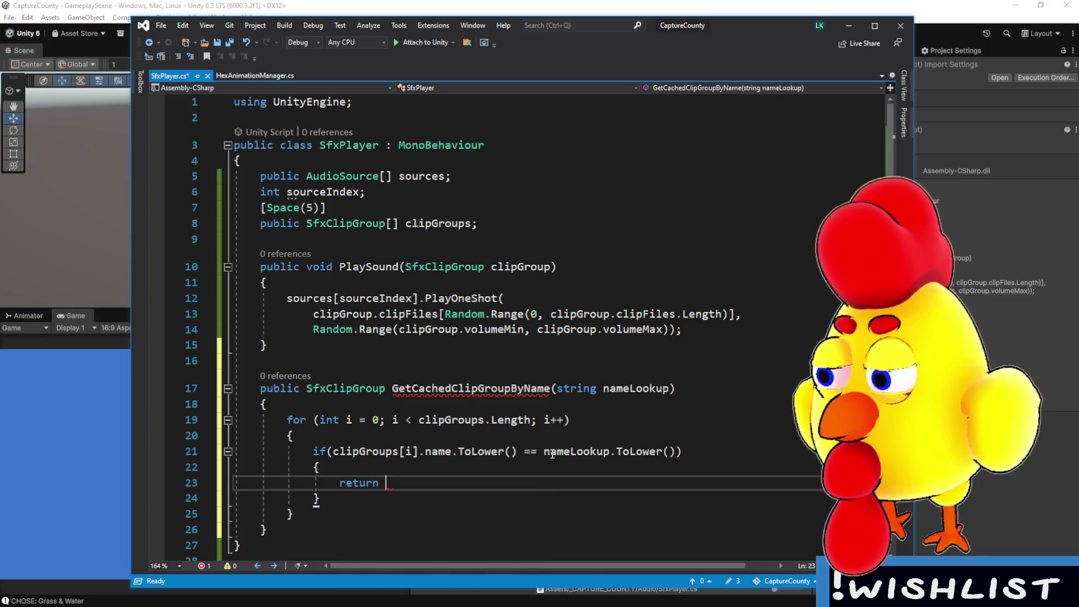
type("clipGroups[i]")
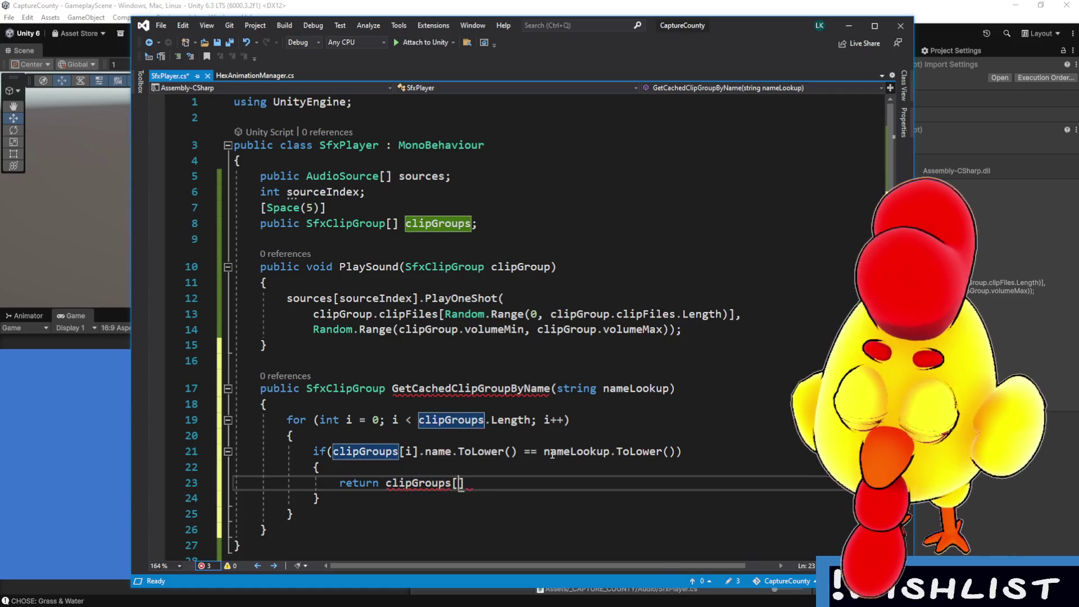
type(";")
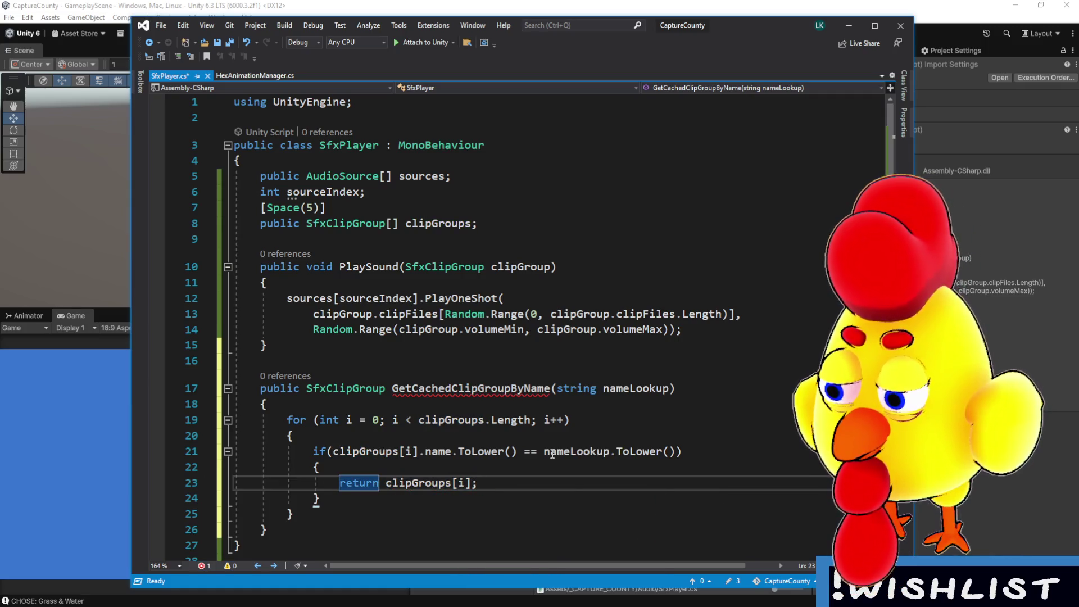
- Add a fallback 'return new();' after the loop
scroll(654, 388, "down", 1)
scroll(654, 389, "down", 1)
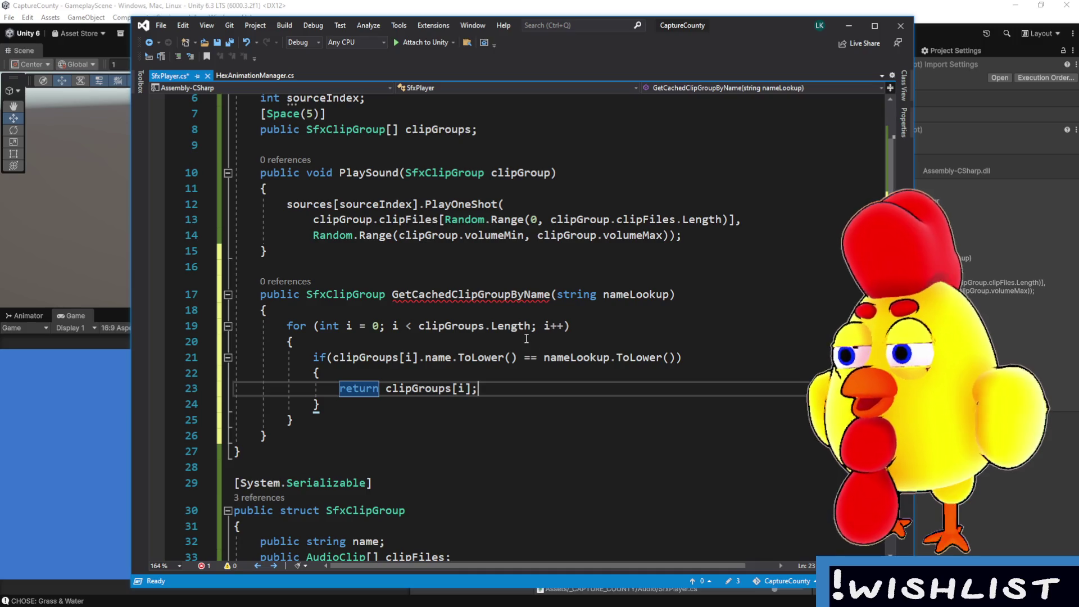
left_click(385, 420)
key("Return")
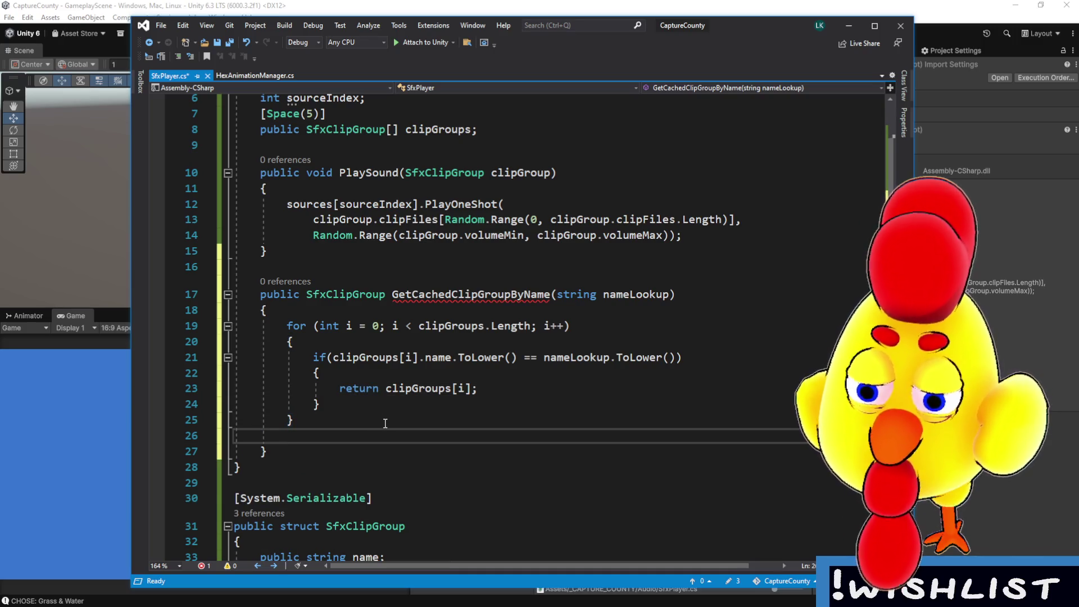
key("Return")
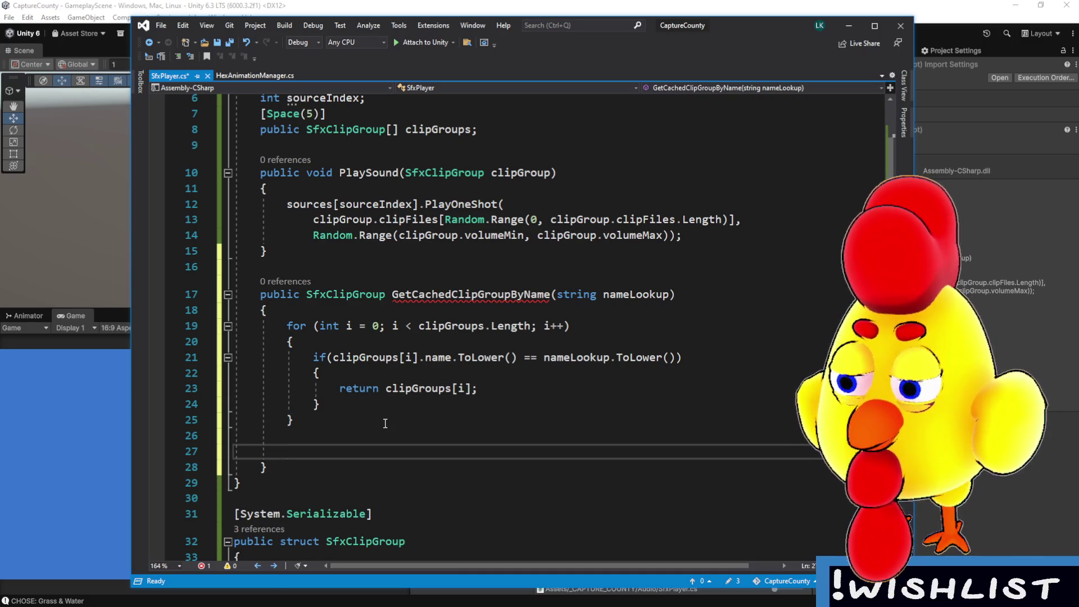
type("retur")
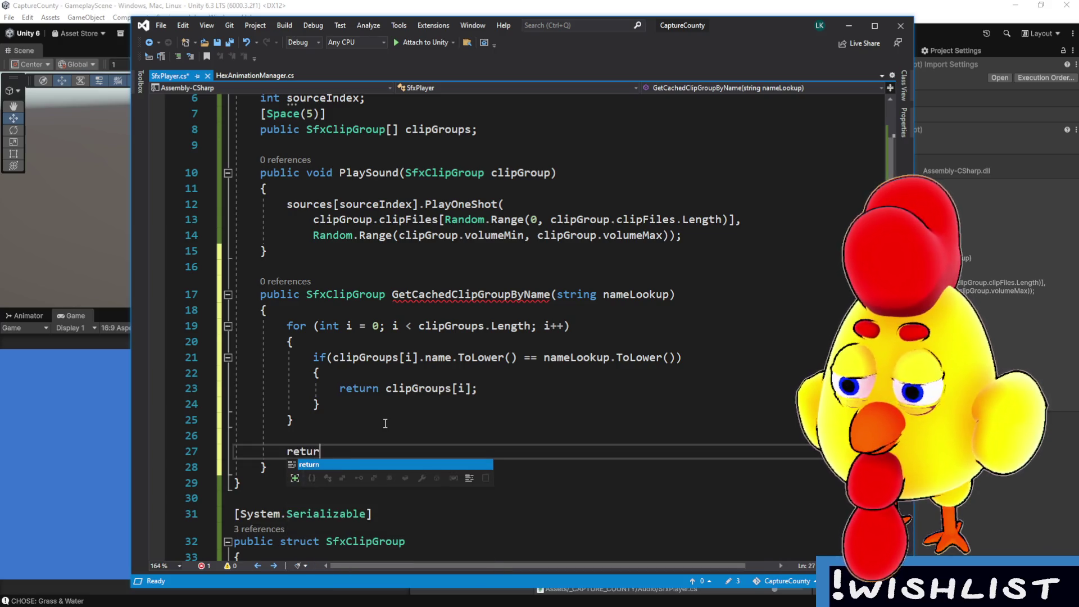
type("n new Sfx")
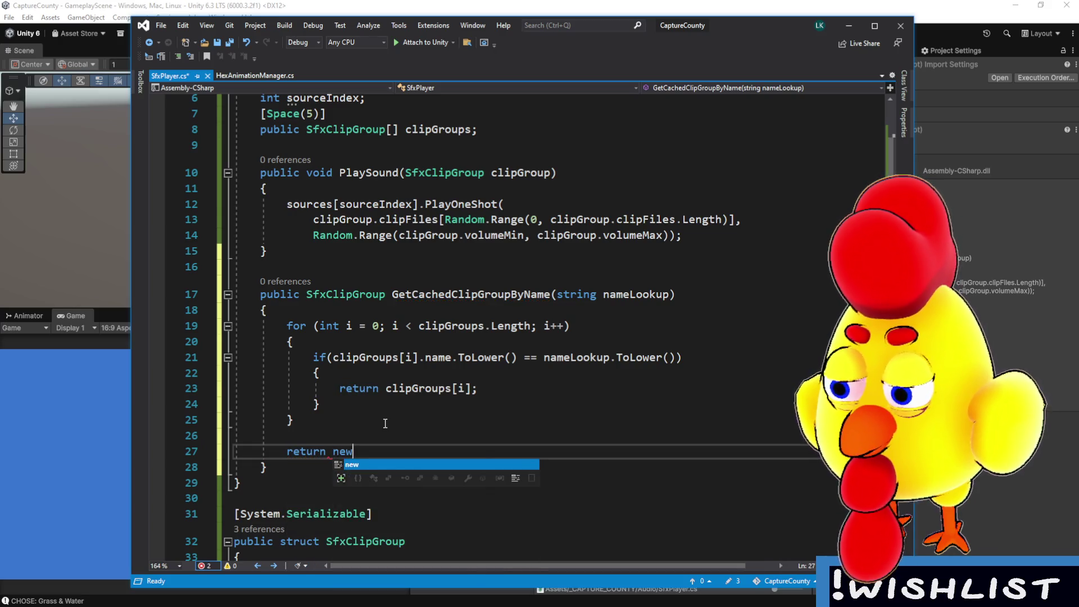
key("BackSpace")
key("BackSpace")
key("BackSpace")
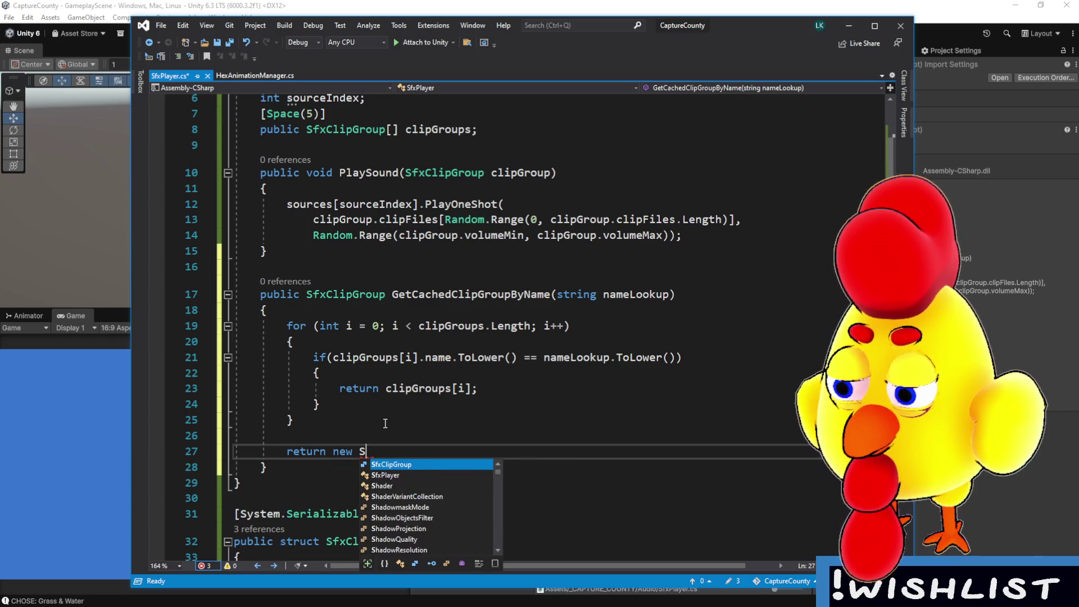
type("();")
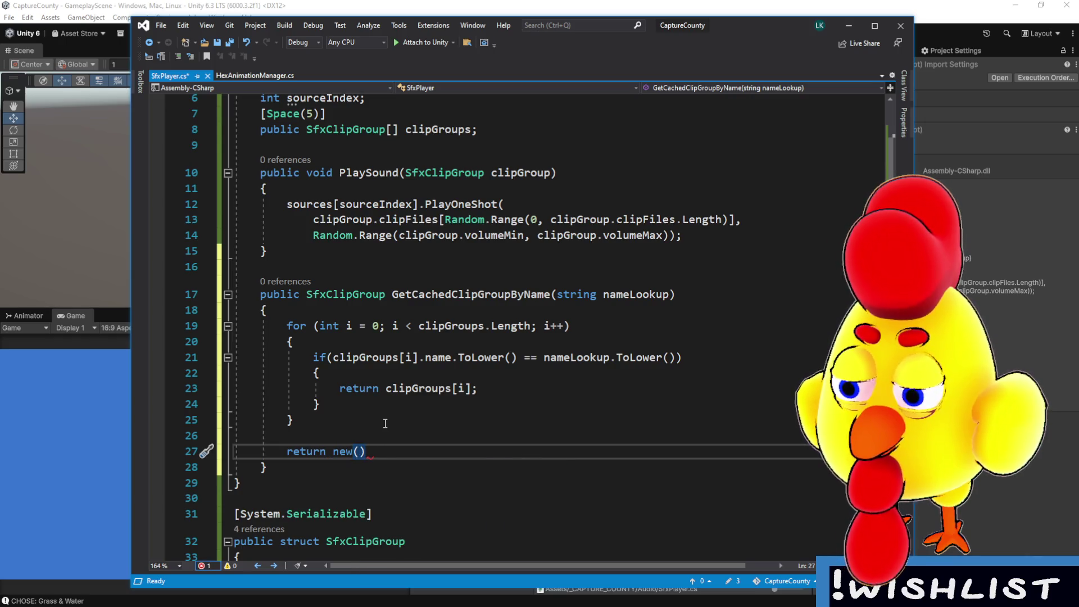
- Save SfxPlayer.cs and switch to the Unity editor
key("Down")
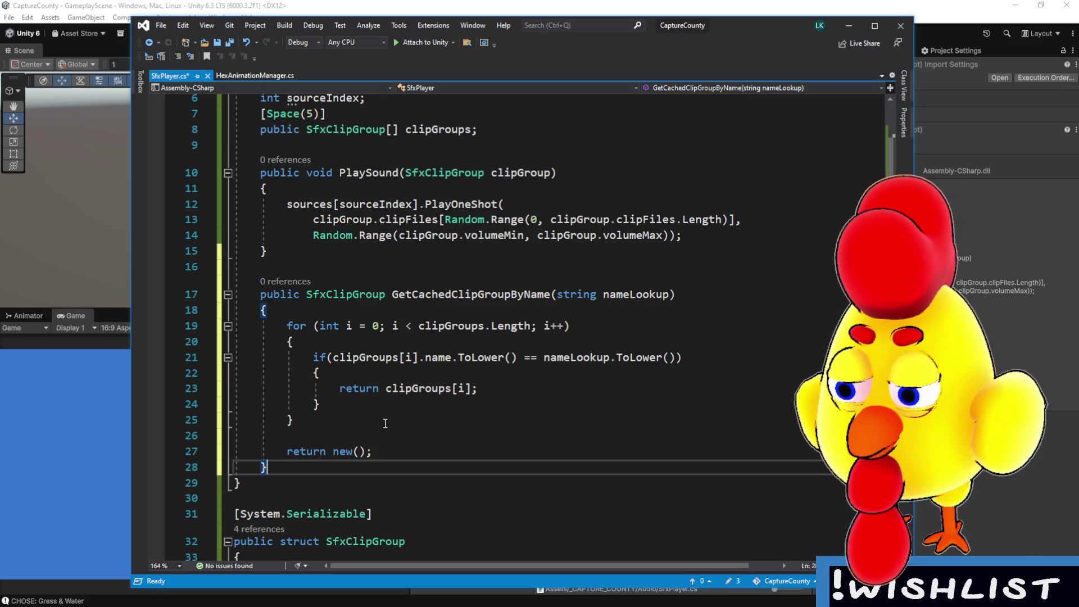
left_click(391, 437)
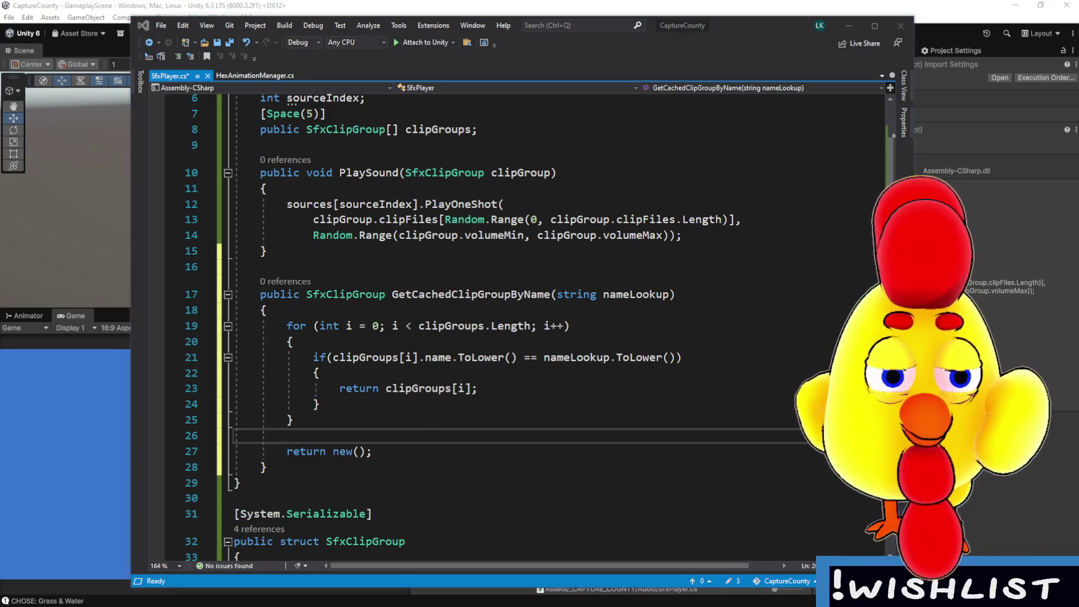
left_click(337, 431)
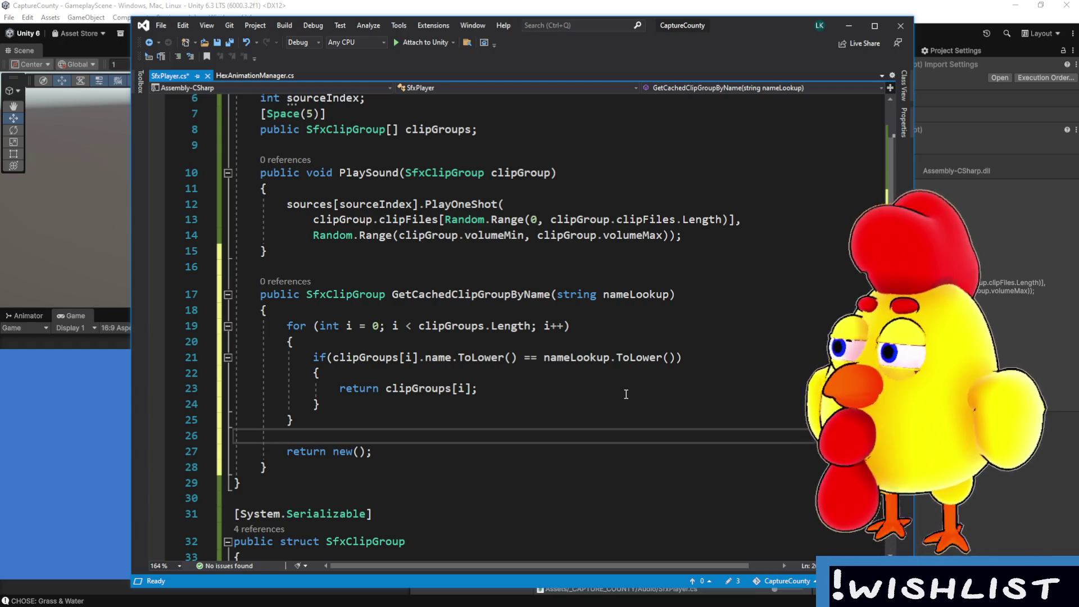
scroll(624, 395, "up", 2)
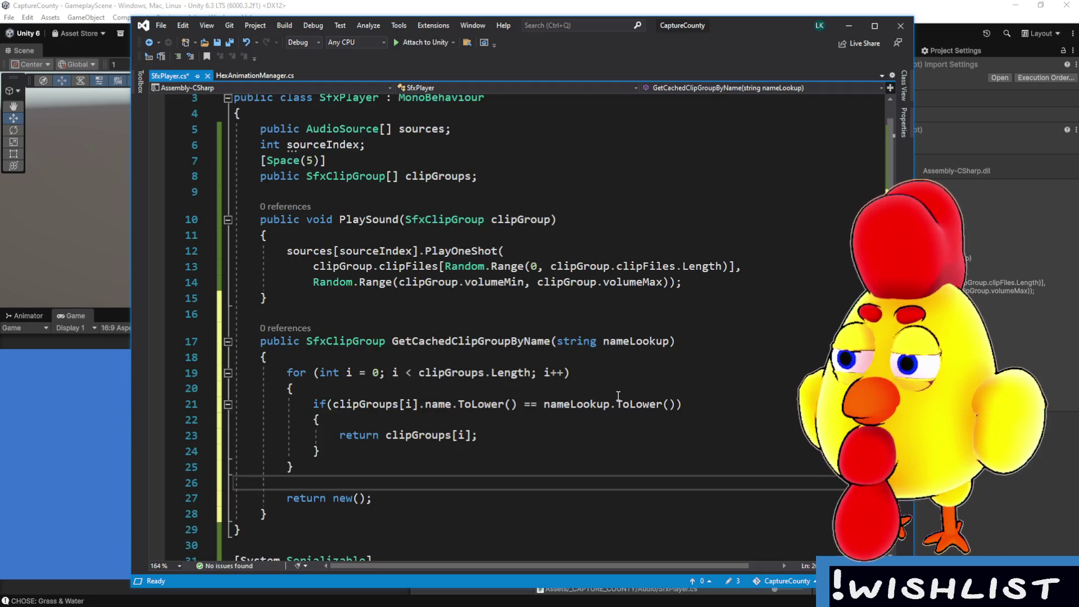
scroll(683, 400, "down", 2)
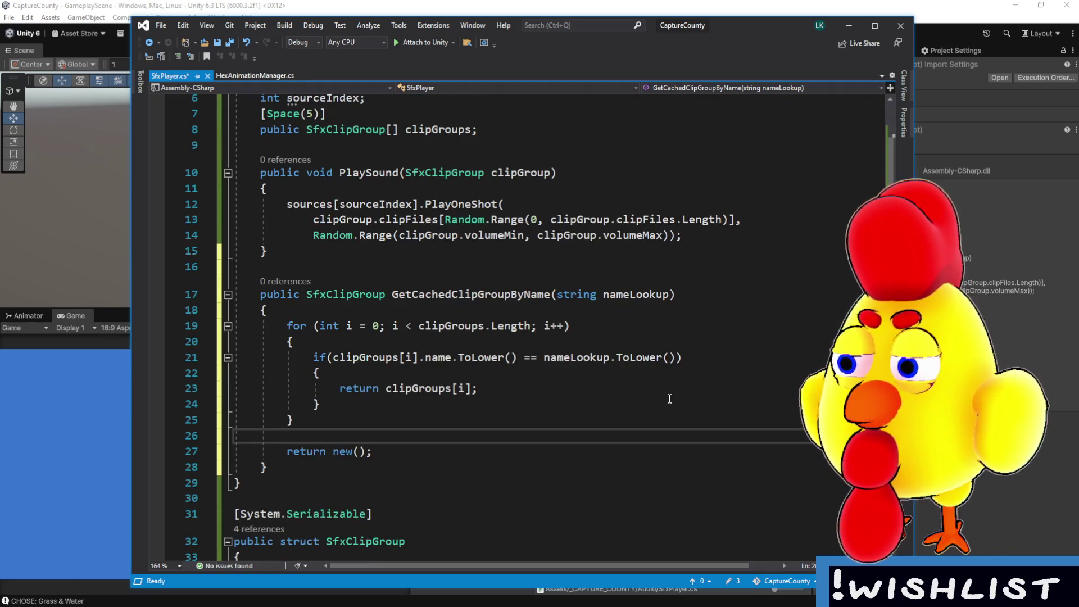
key("ctrl+s")
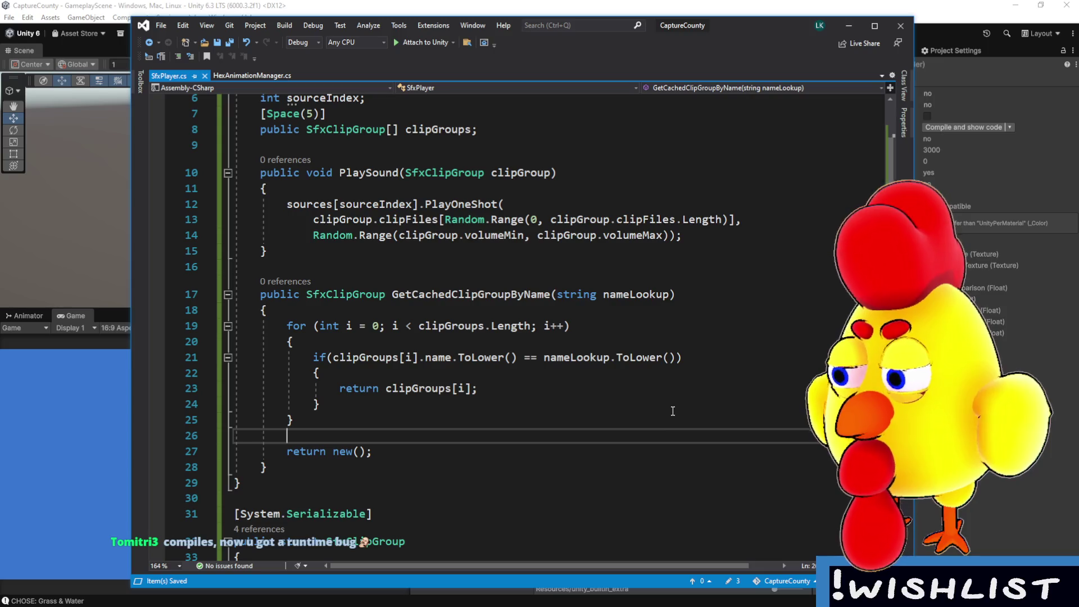
key("alt+Tab")
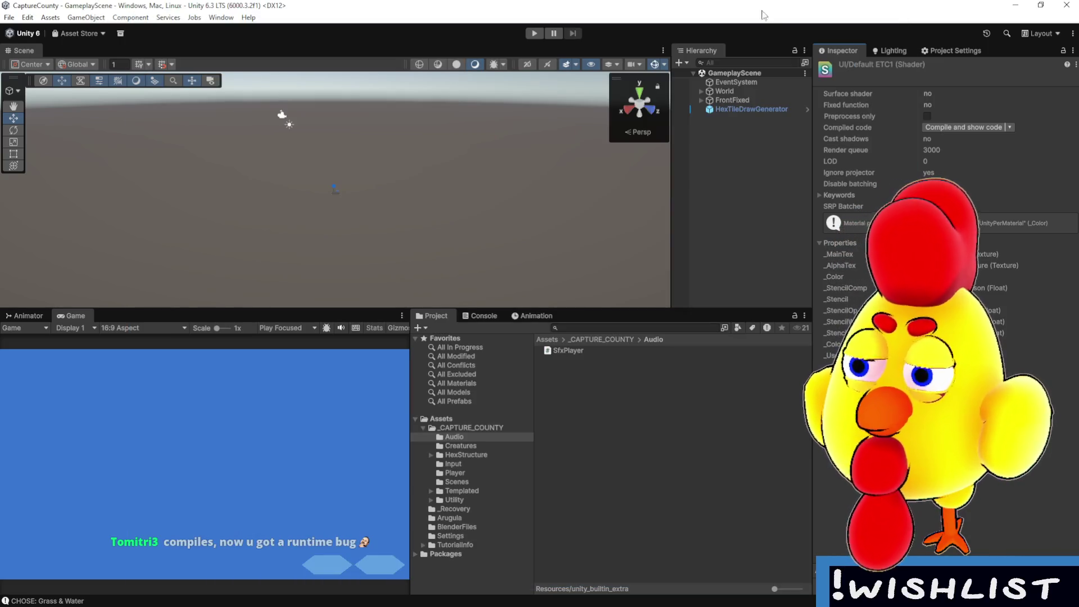
left_click(676, 414)
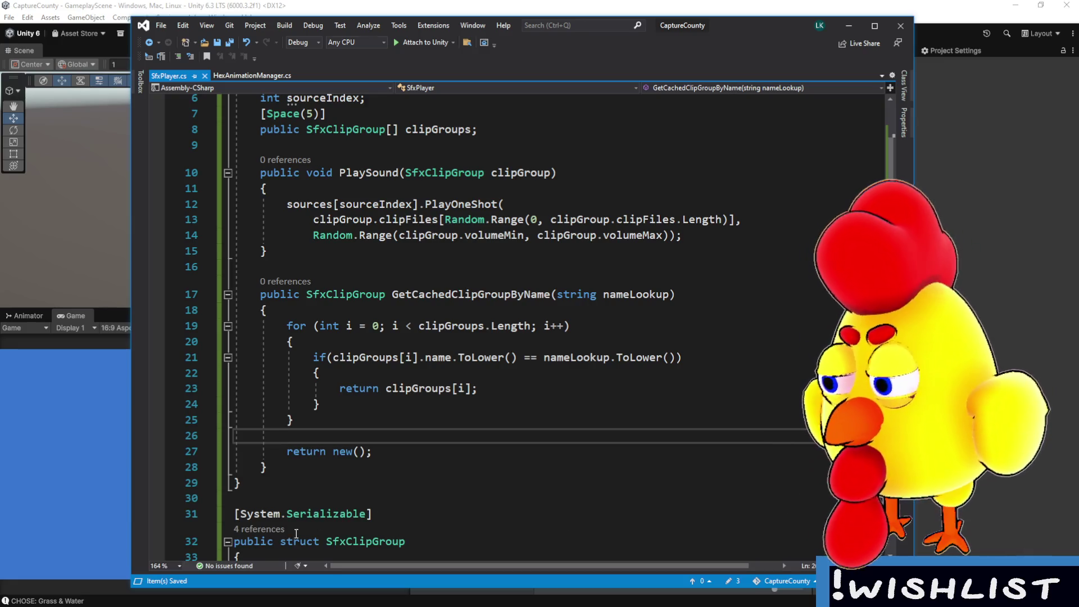
left_click_drag(371, 452, 291, 458)
left_click(436, 449)
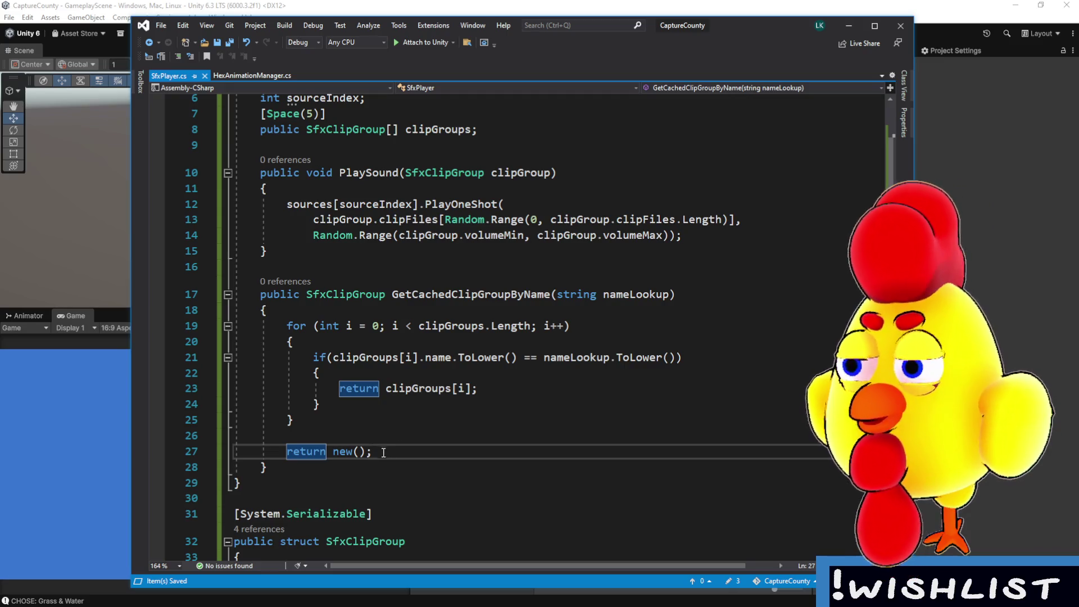
- Add the semicolon after 'return new()' and switch back to Unity
type(";")
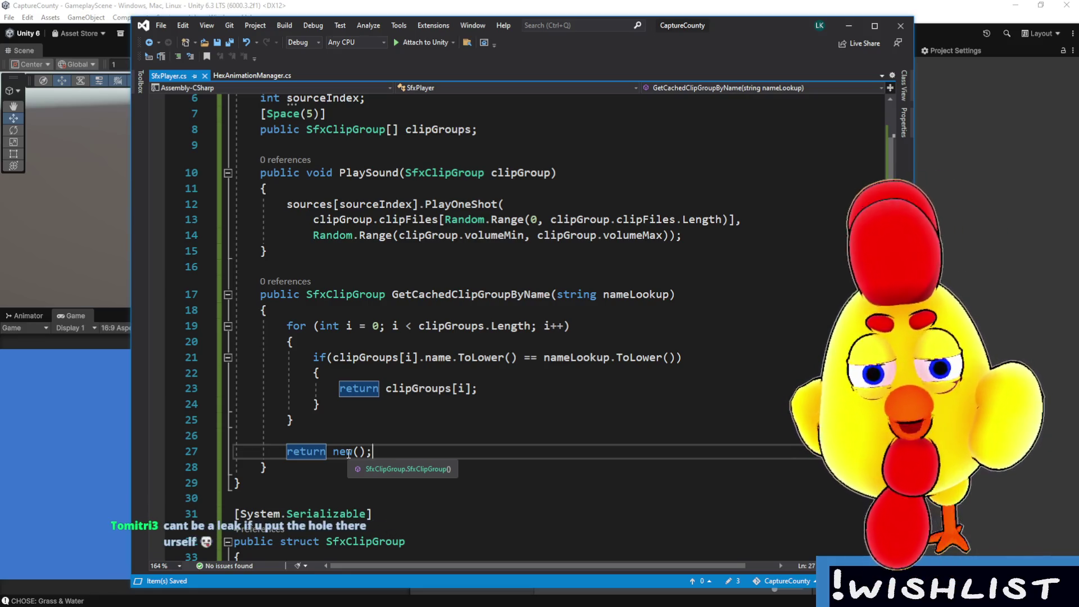
left_click(401, 4)
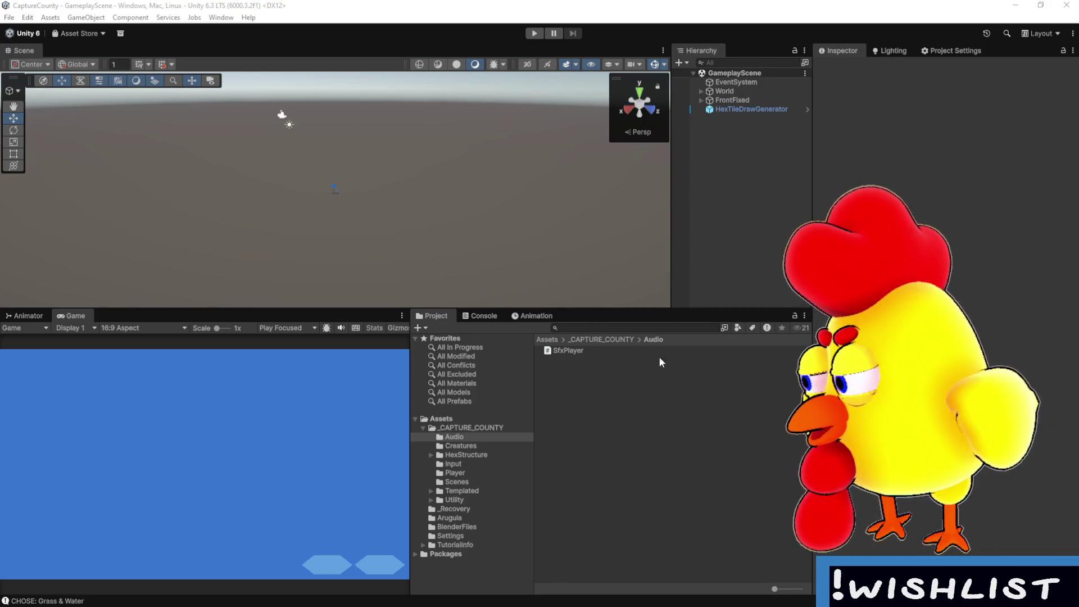
- Create an empty GameObject named SfxPlayer, attach Sfx Player, and expand Sources and Clip Groups
right_click(741, 217)
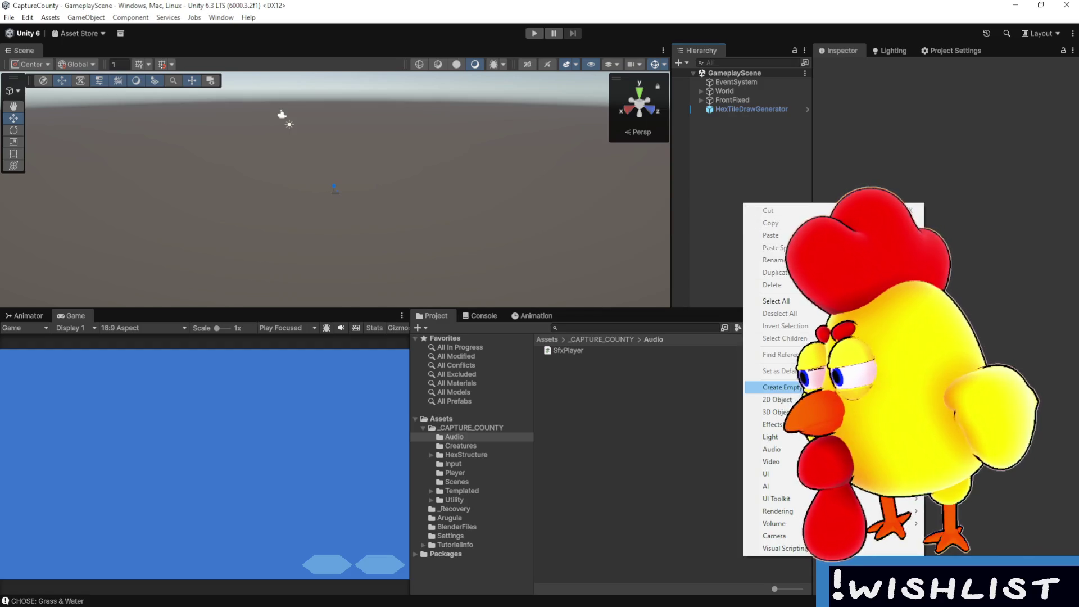
left_click(781, 387)
type("St")
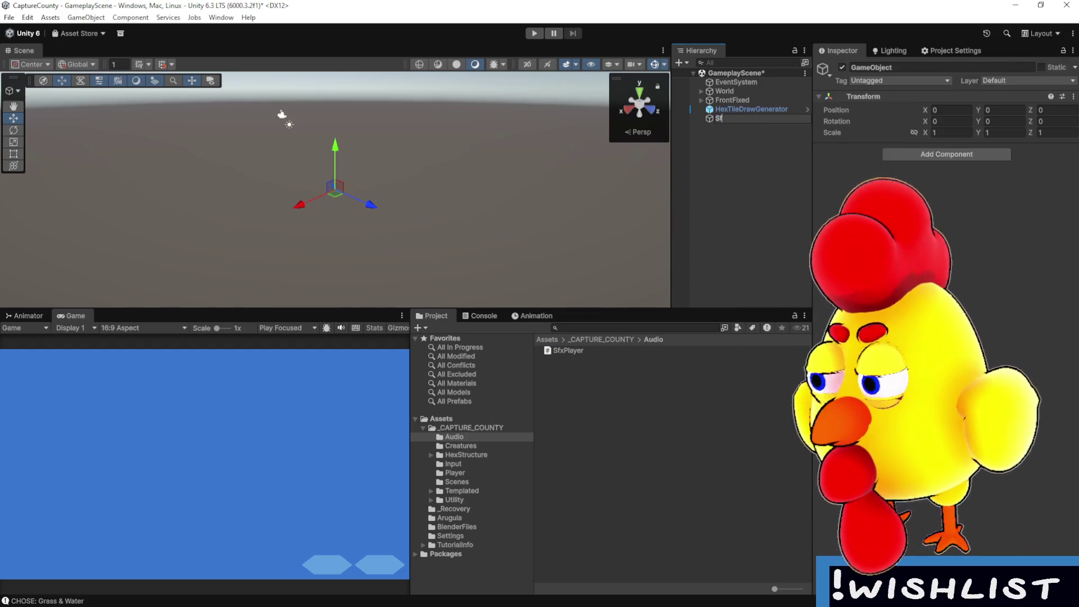
type("xPlayer")
key("Return")
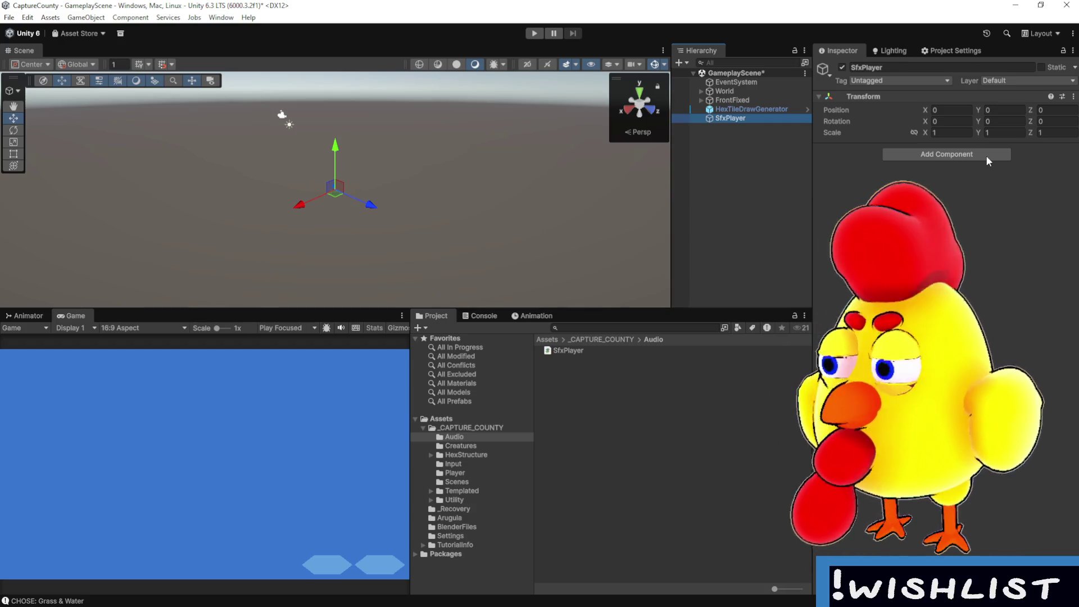
left_click(987, 156)
key("Return")
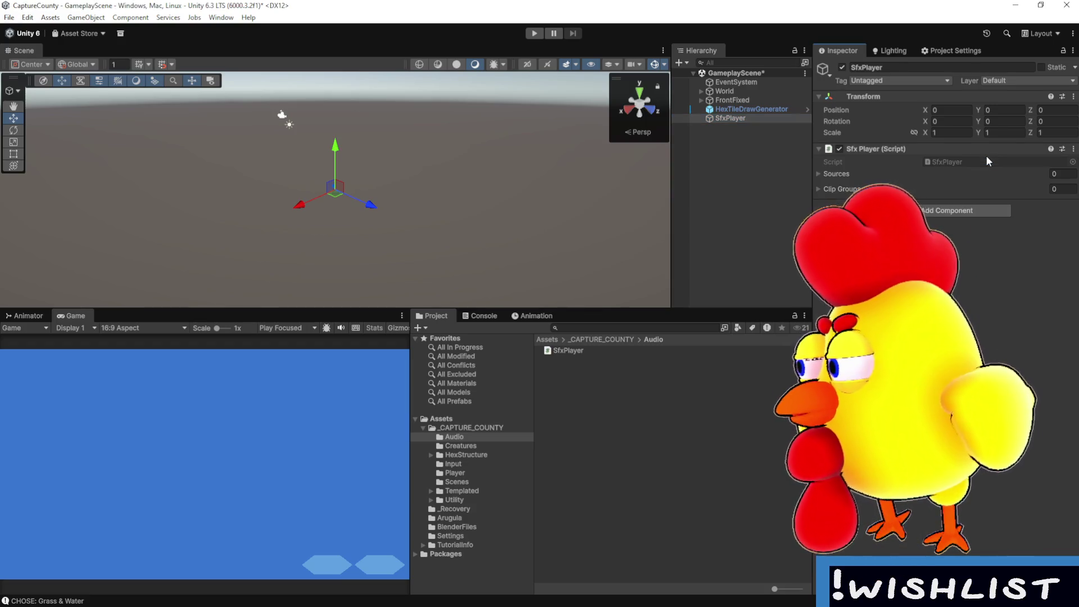
left_click(818, 187)
left_click(819, 173)
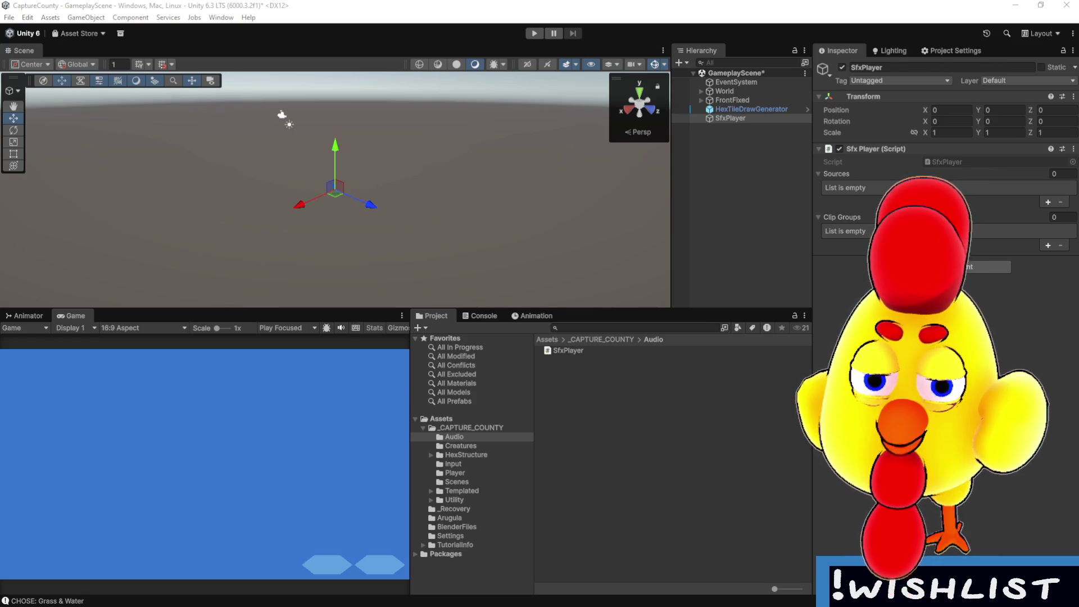
- Add two Clip Groups entries and expand both of them
left_click(339, 5)
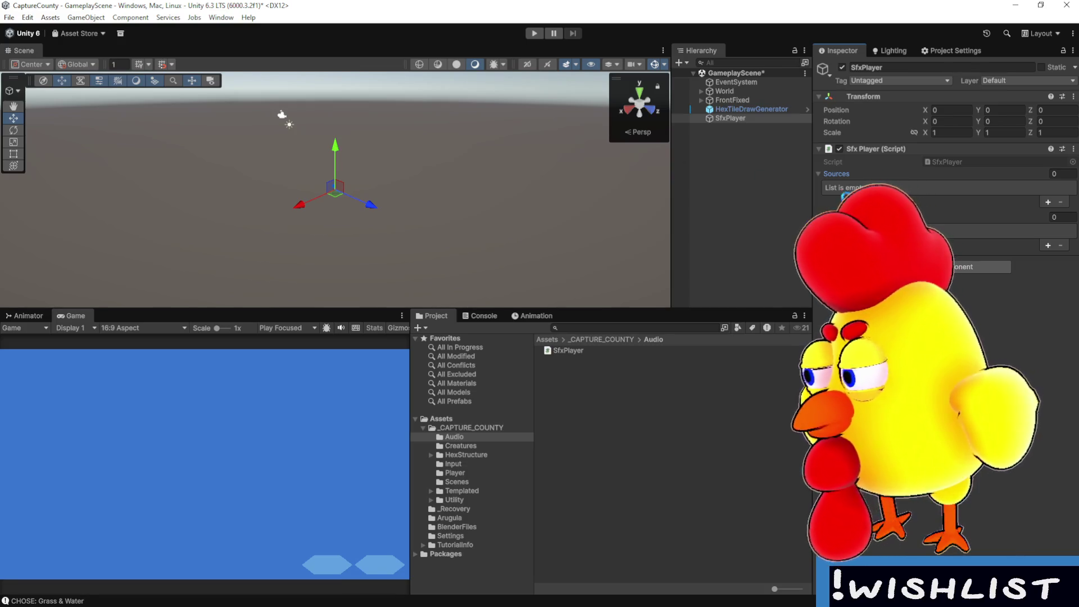
left_click(1048, 245)
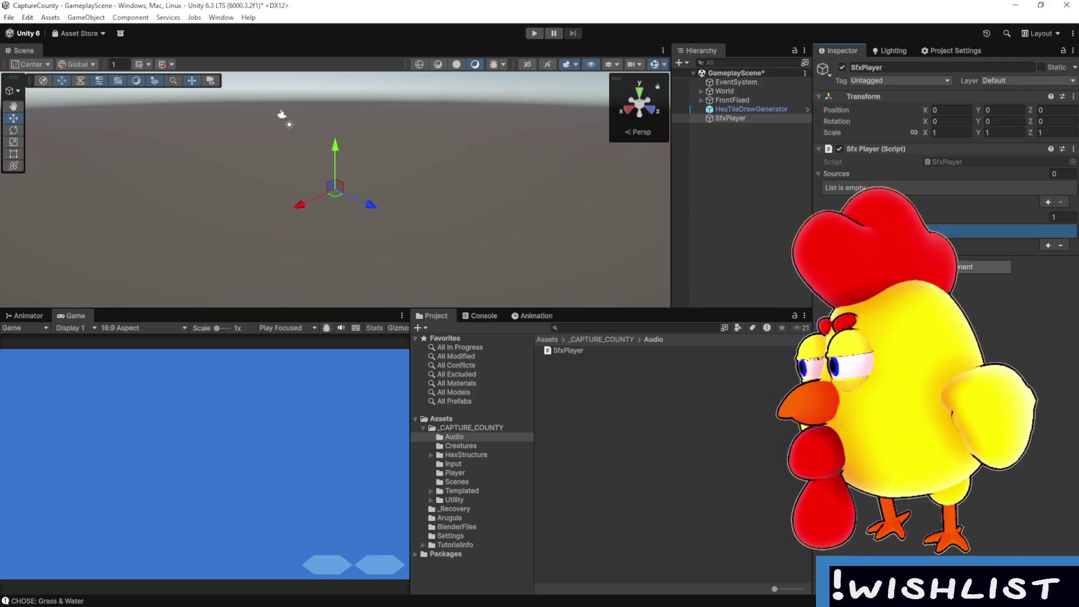
left_click(834, 231)
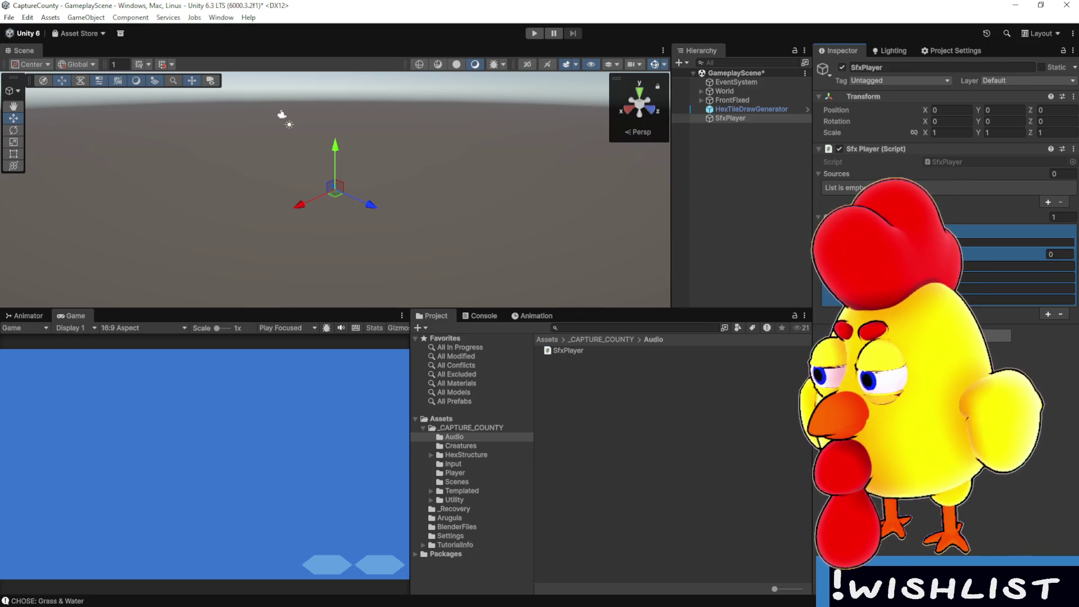
left_click(1048, 314)
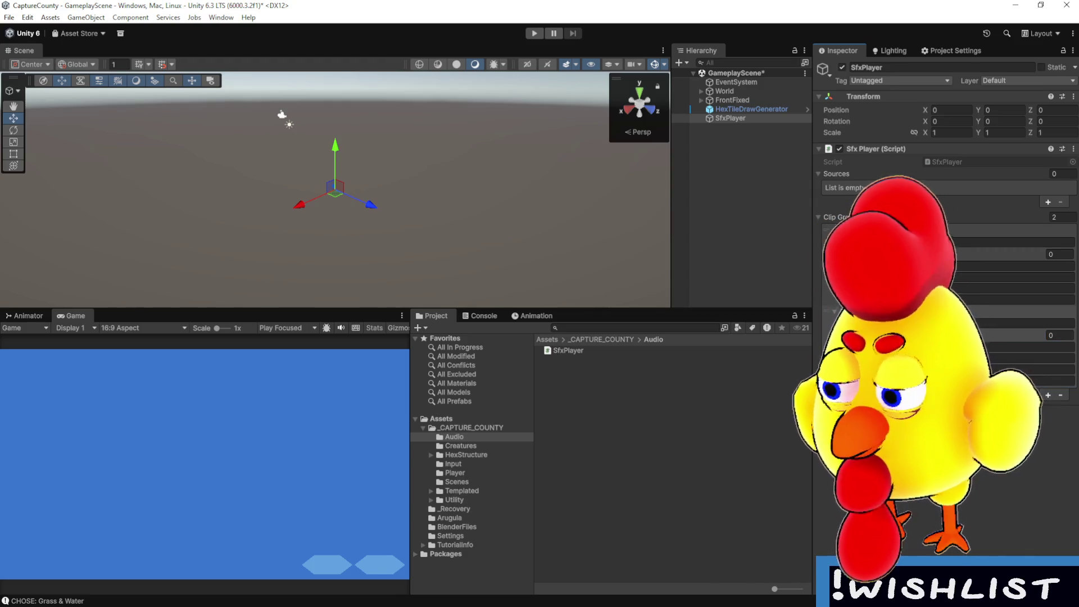
left_click(997, 287)
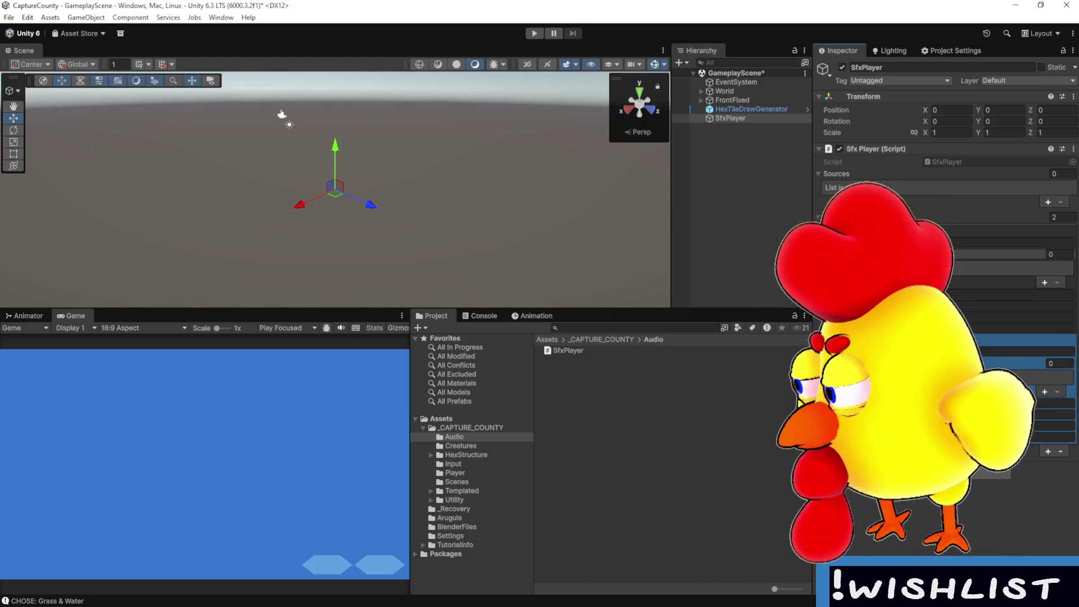
- Edit the Place group's volume values and bring up the SfxPlayer script
left_click(992, 291)
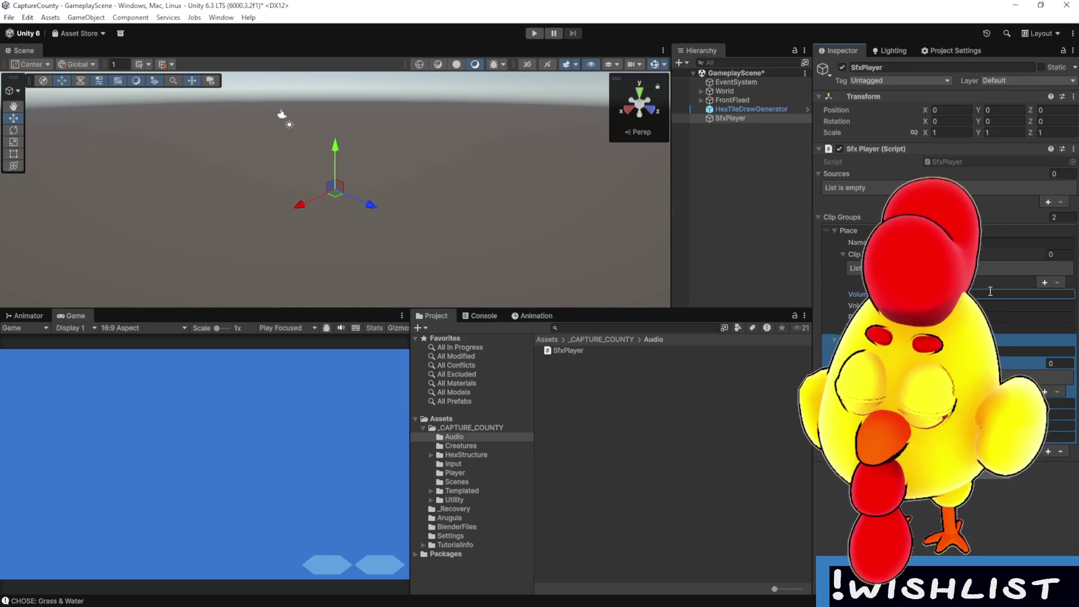
left_click(983, 306)
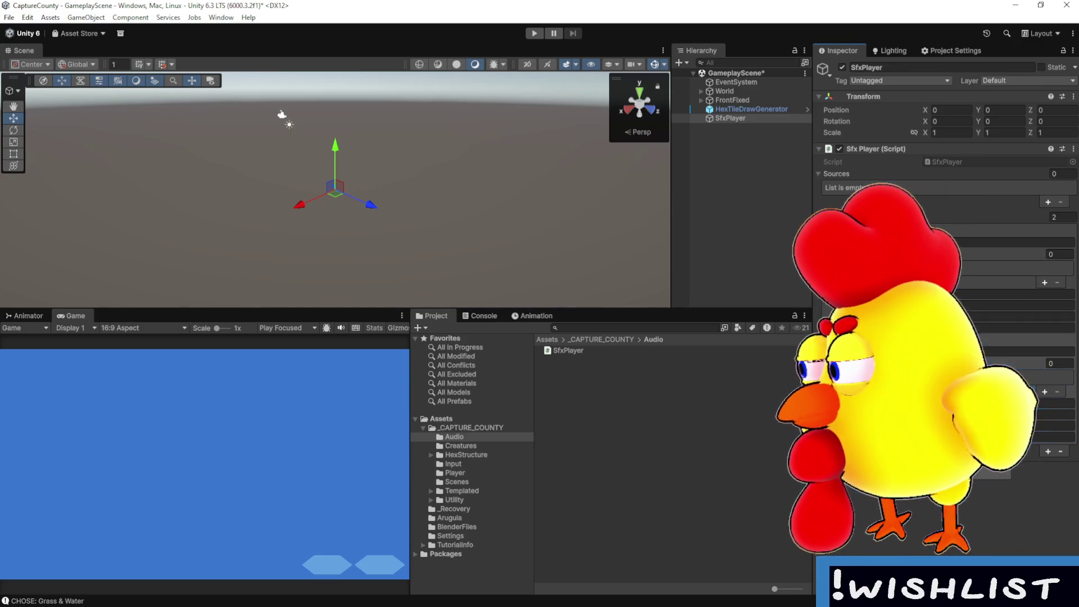
left_click(991, 293)
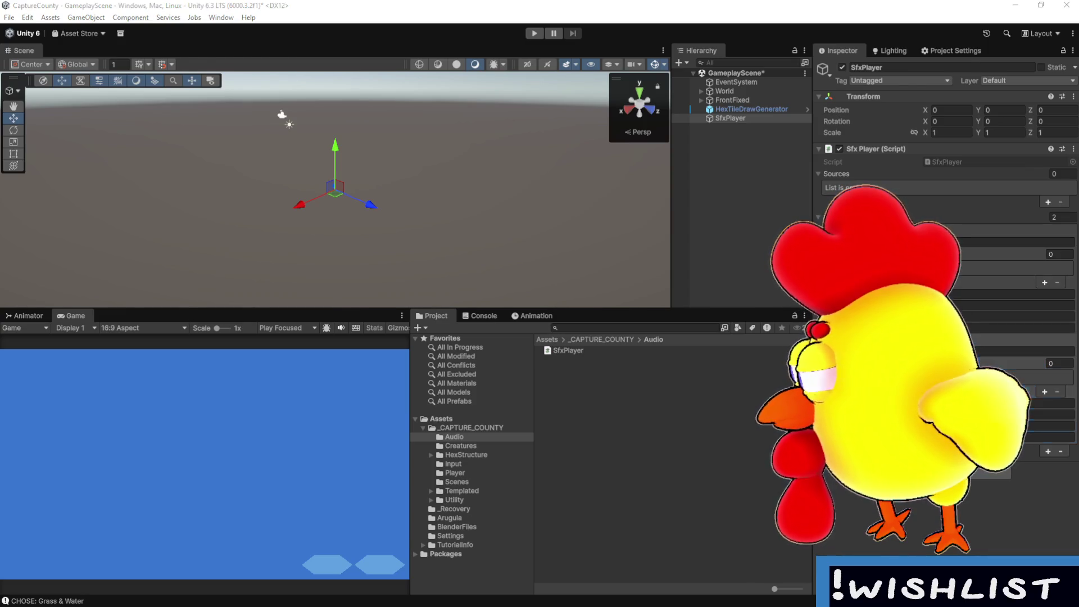
key("alt+Tab")
scroll(392, 492, "down", 4)
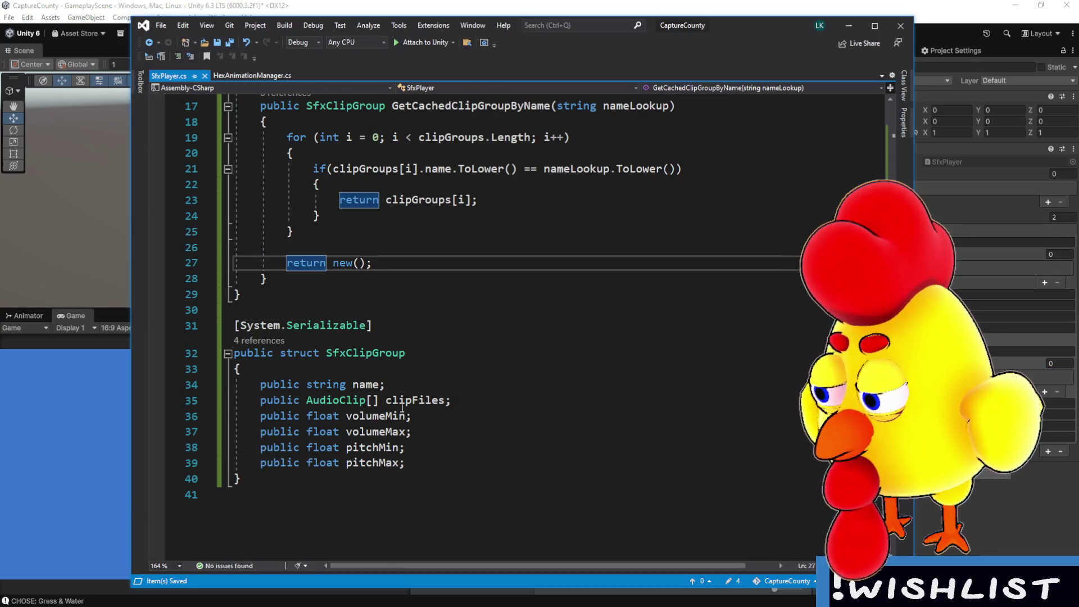
- Scroll back over the SfxClipGroup struct, then return to Unity
scroll(482, 440, "up", 5)
left_click(581, 5)
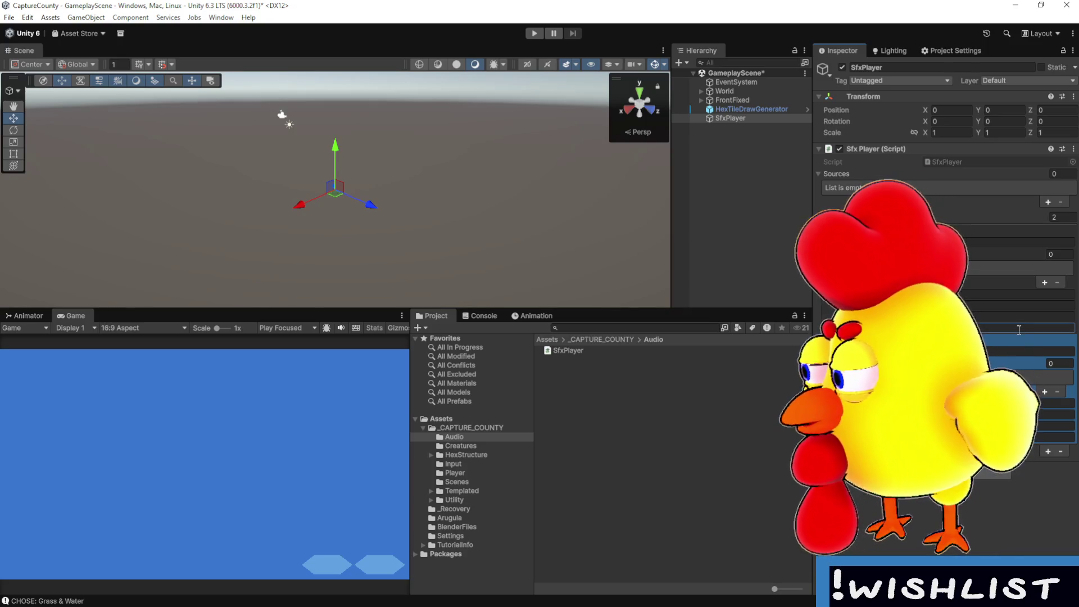
- Save the scene and widen the Inspector to show the Place and Rotate values
key("ctrl+s")
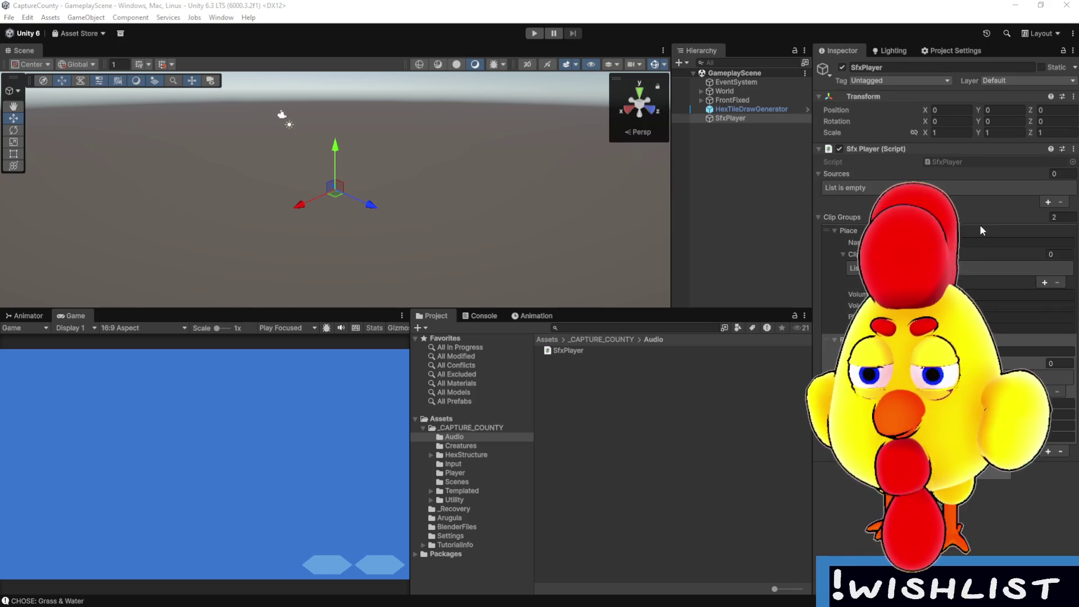
left_click_drag(813, 237, 455, 253)
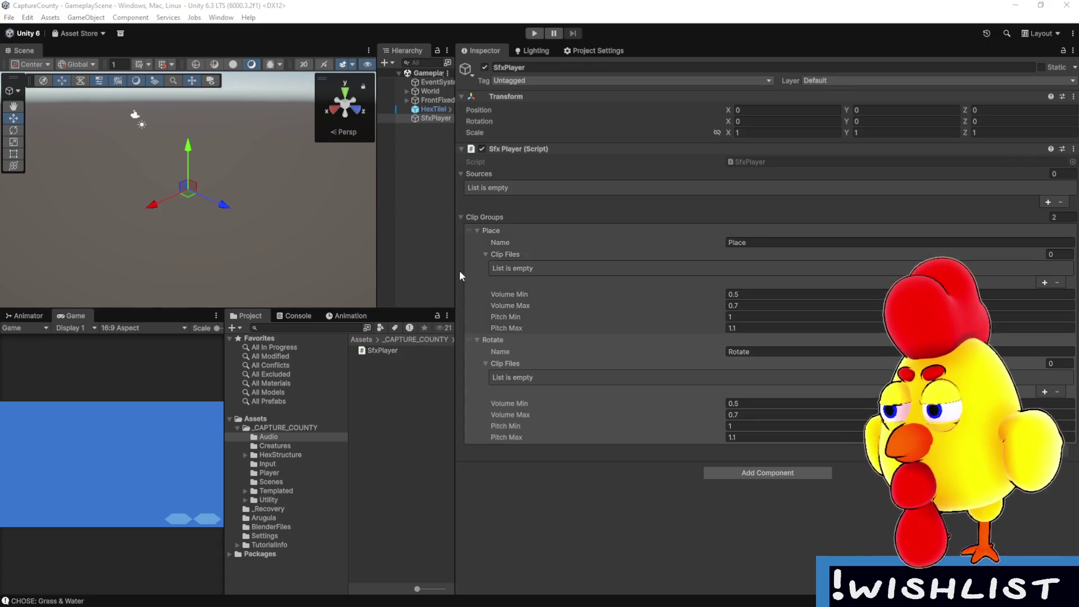
- Narrow the Inspector back to its earlier width so the Scene, Game and Project panes widen
left_click_drag(456, 272, 571, 276)
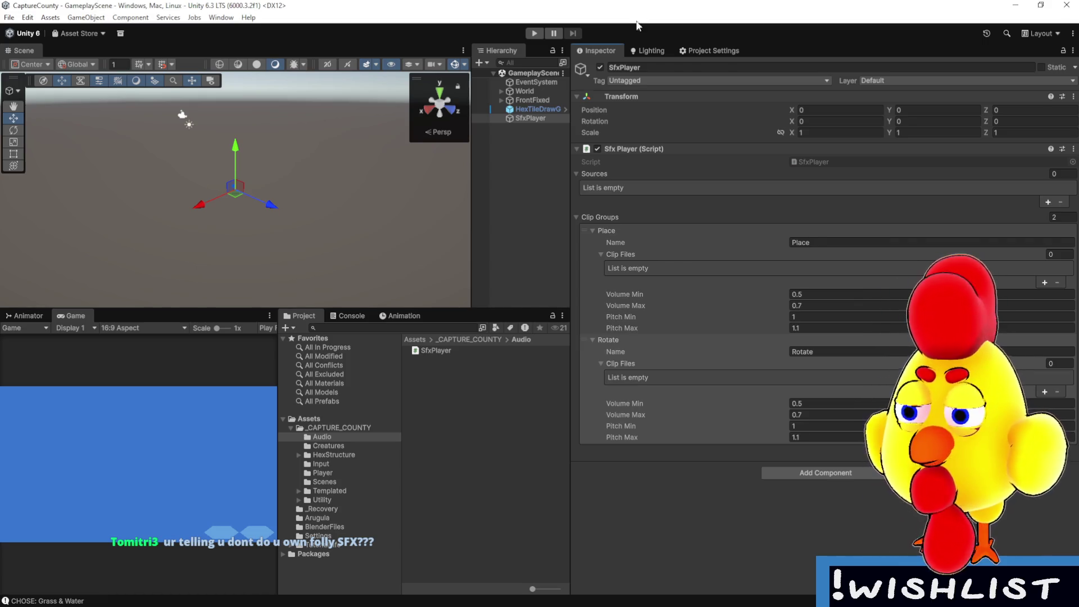
- Deselect SfxPlayer and open HexTileBuilder.cs from HexStructure/TileBuilder in Visual Studio
left_click(490, 381)
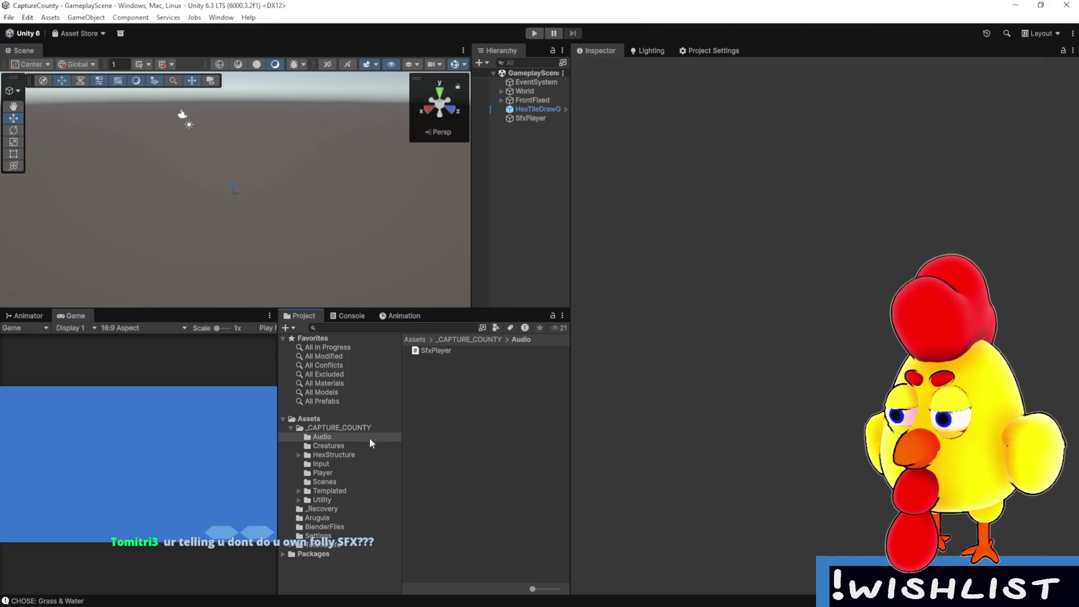
left_click(353, 439)
left_click(334, 455)
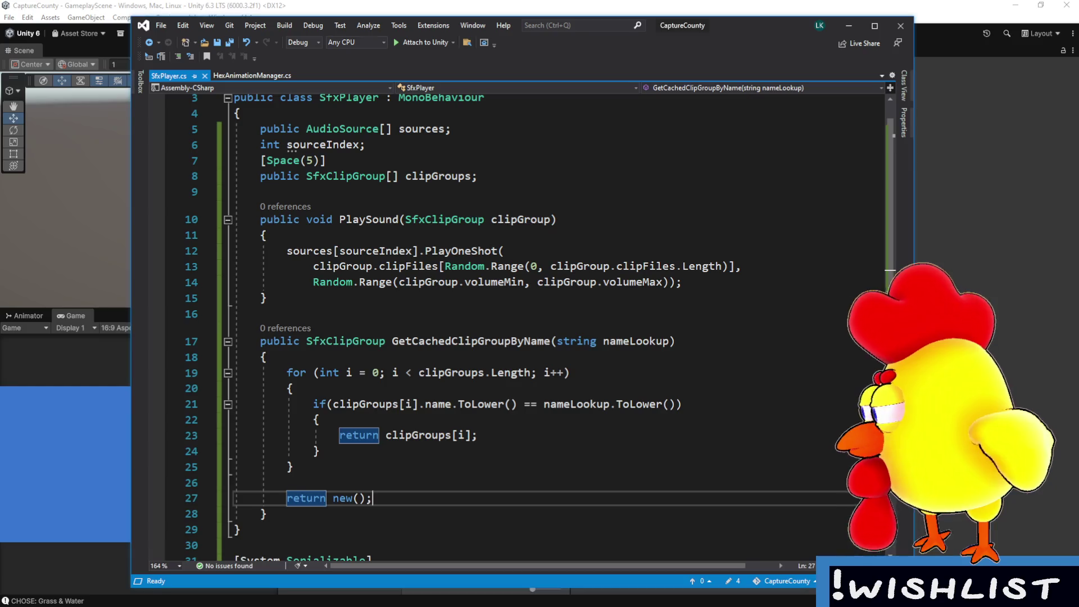
key("alt+Tab")
left_click(252, 76)
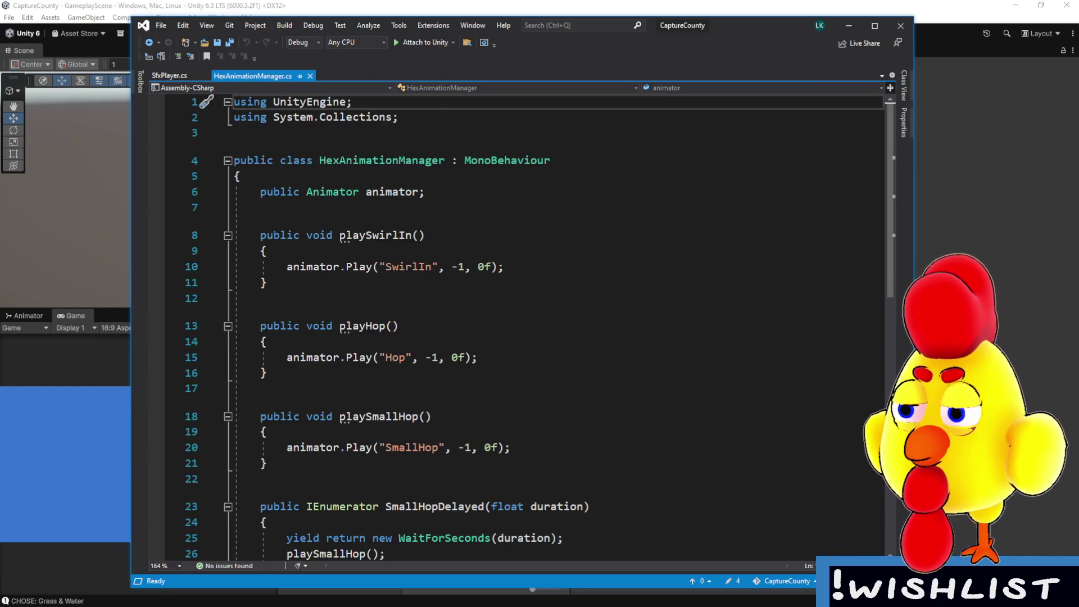
key("alt+Tab")
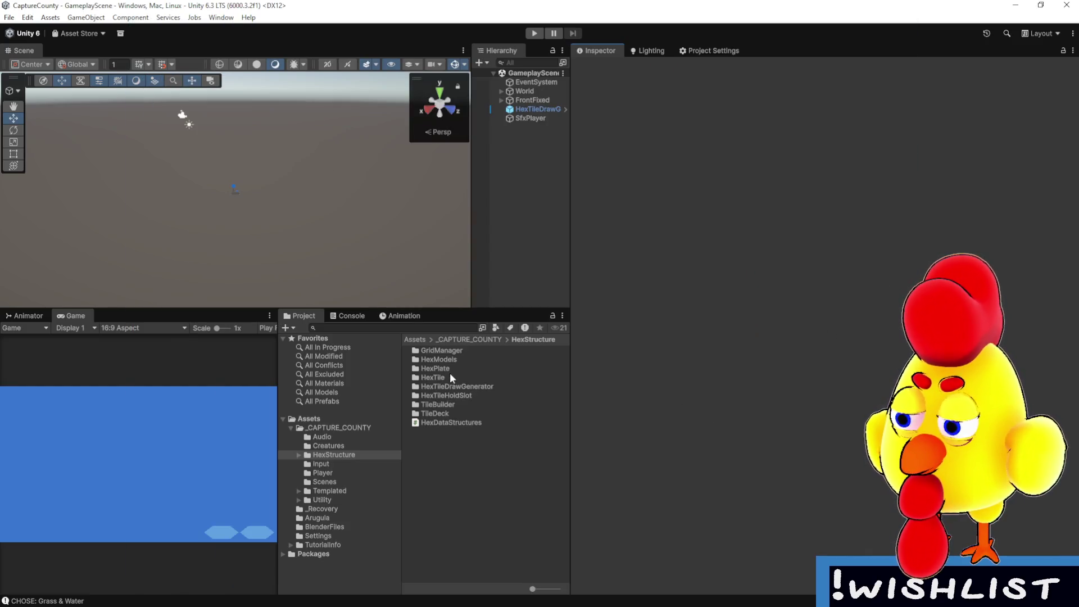
left_click(448, 405)
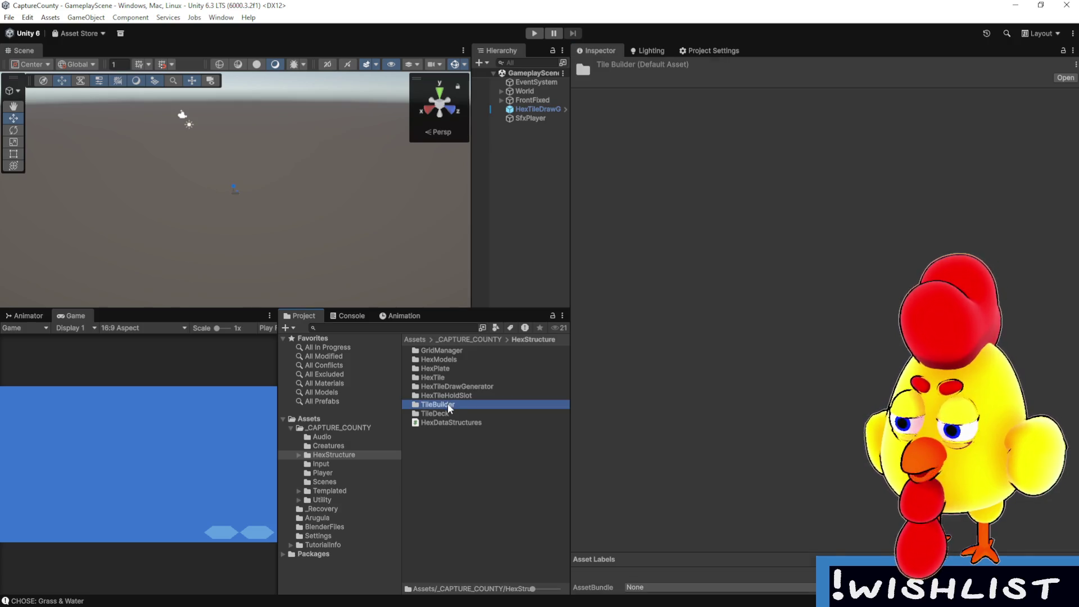
double_click(447, 404)
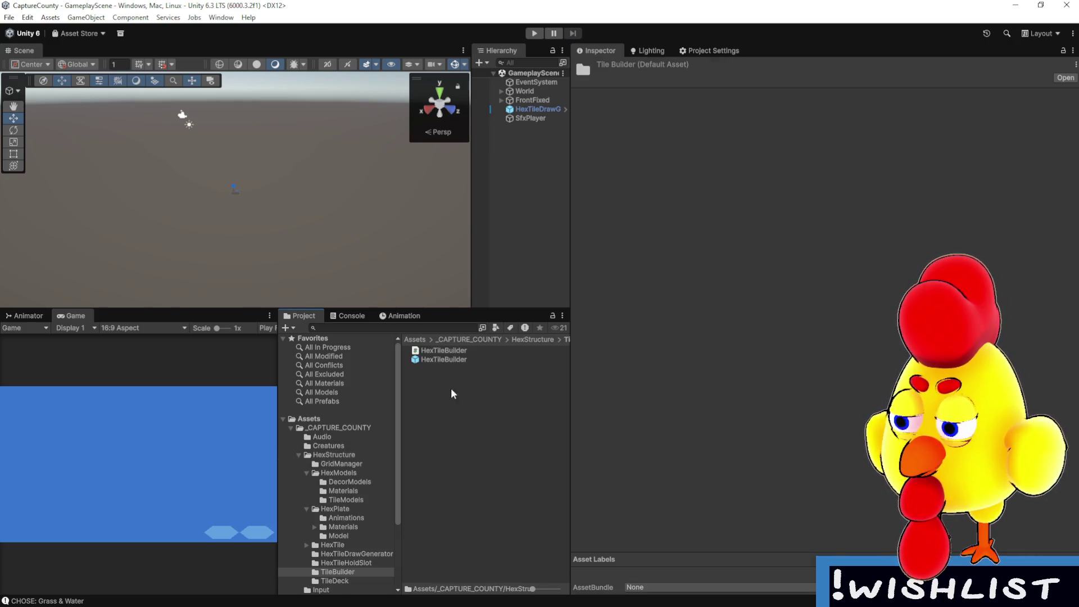
left_click(460, 350)
double_click(460, 350)
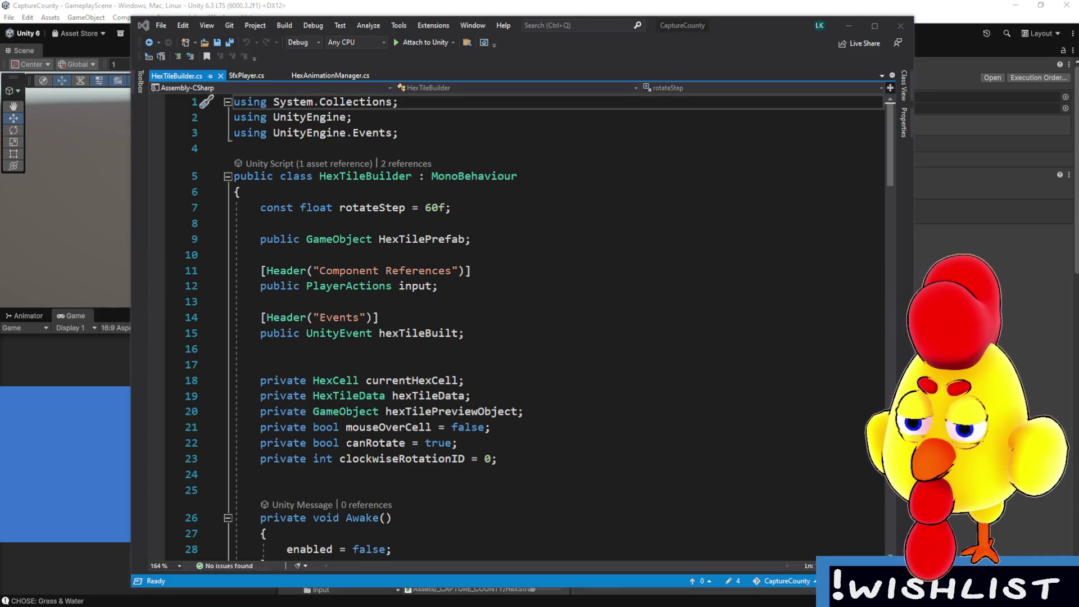
- Look over the SfxPlayer and HexAnimationManager scripts, selecting the GetCachedClipGroupByName method
left_click(573, 223)
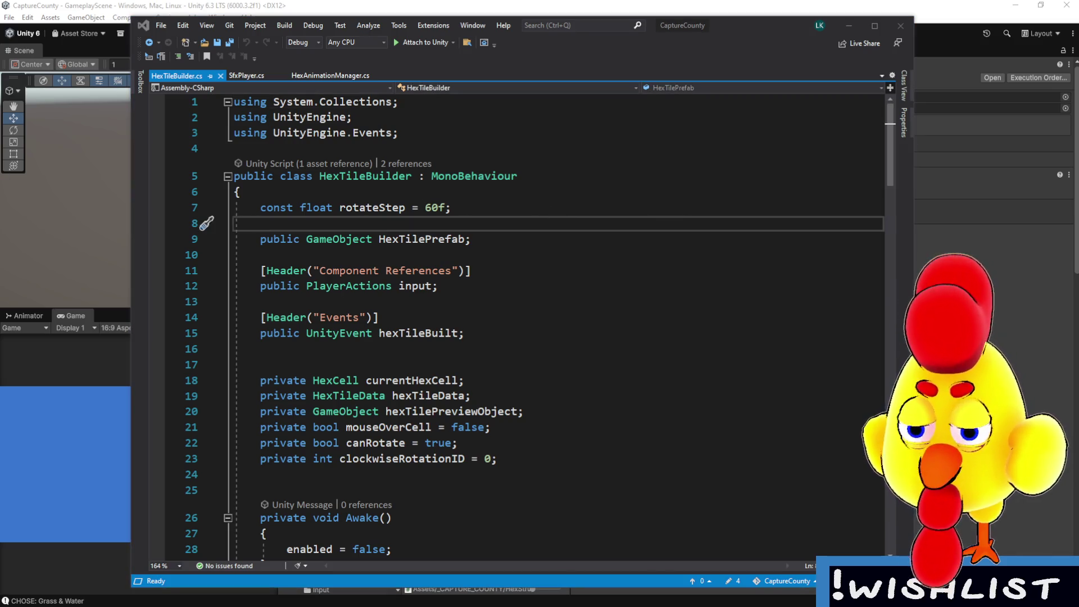
scroll(583, 317, "down", 2)
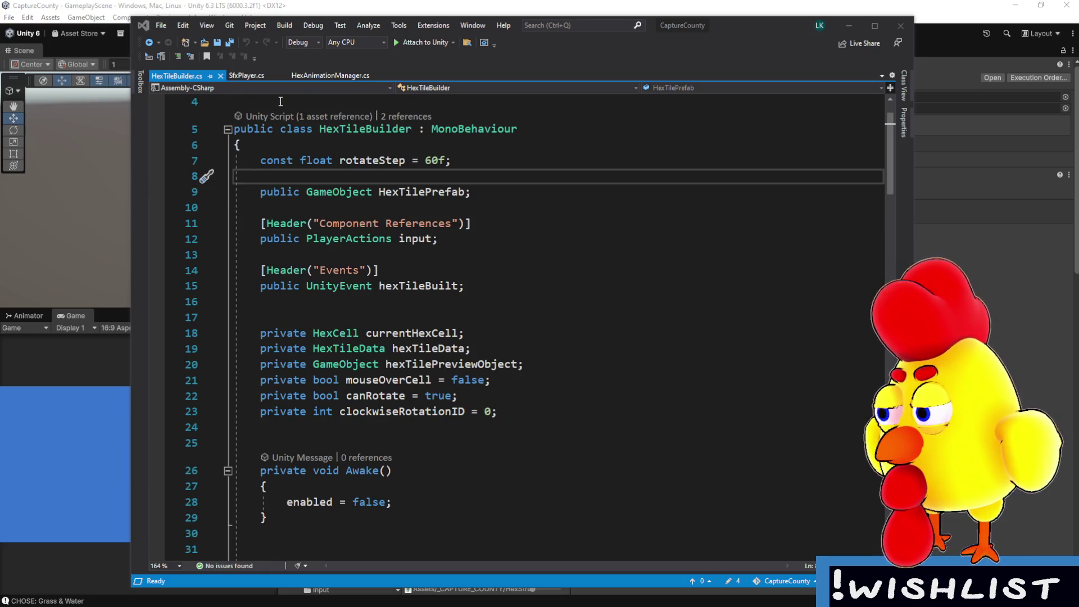
left_click(263, 76)
scroll(530, 316, "down", 4)
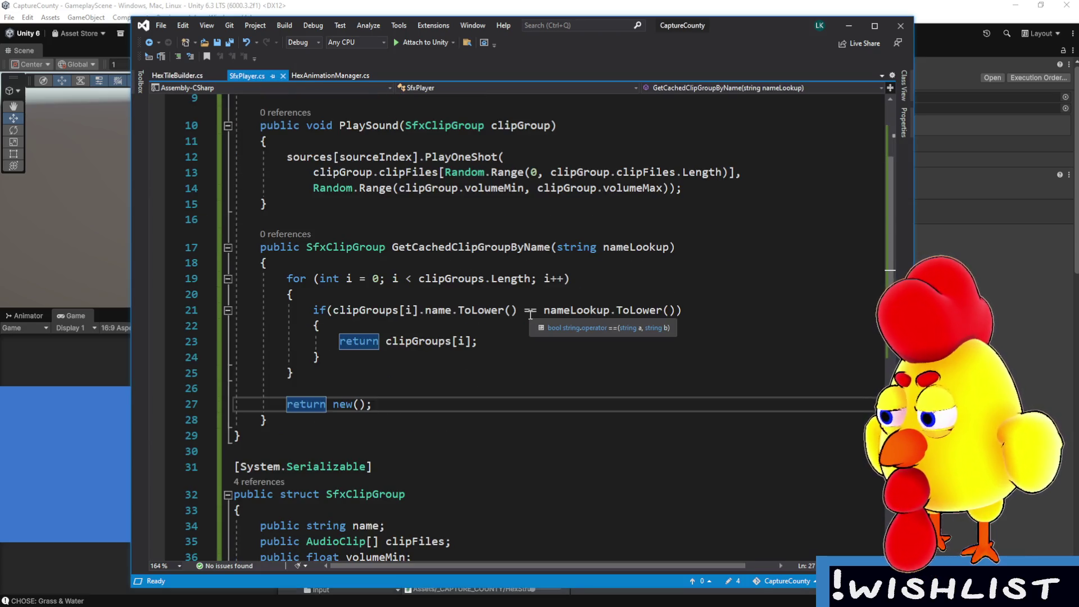
scroll(530, 316, "down", 2, "ctrl")
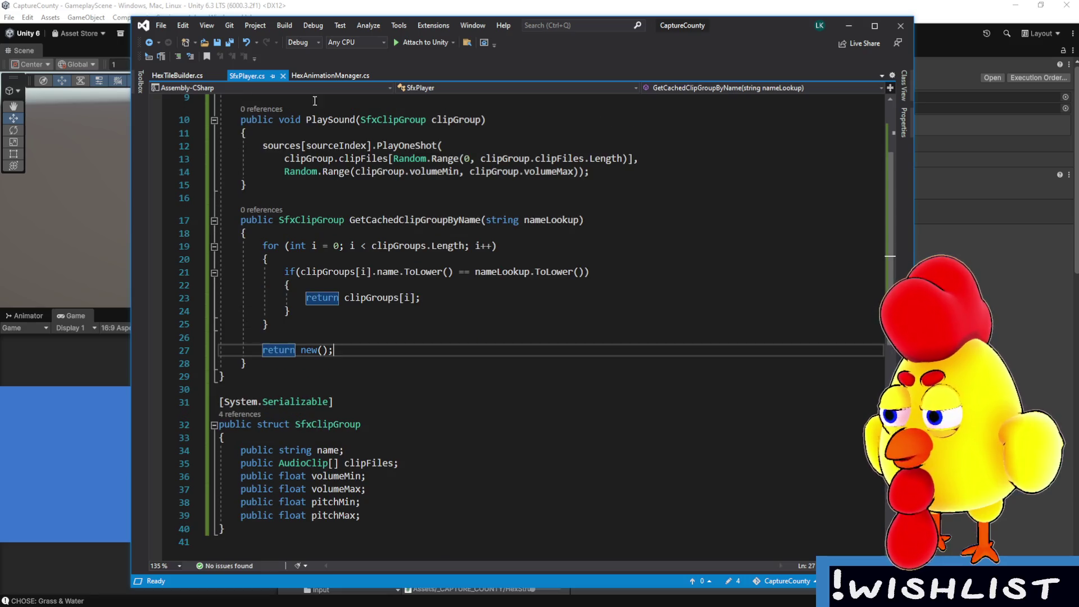
left_click(321, 77)
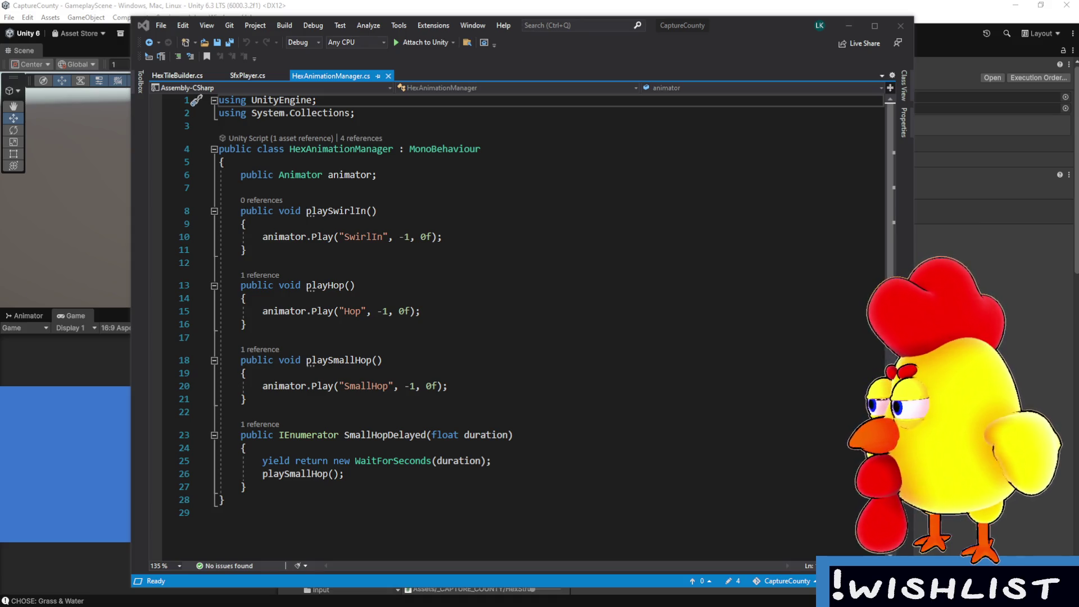
left_click(244, 79)
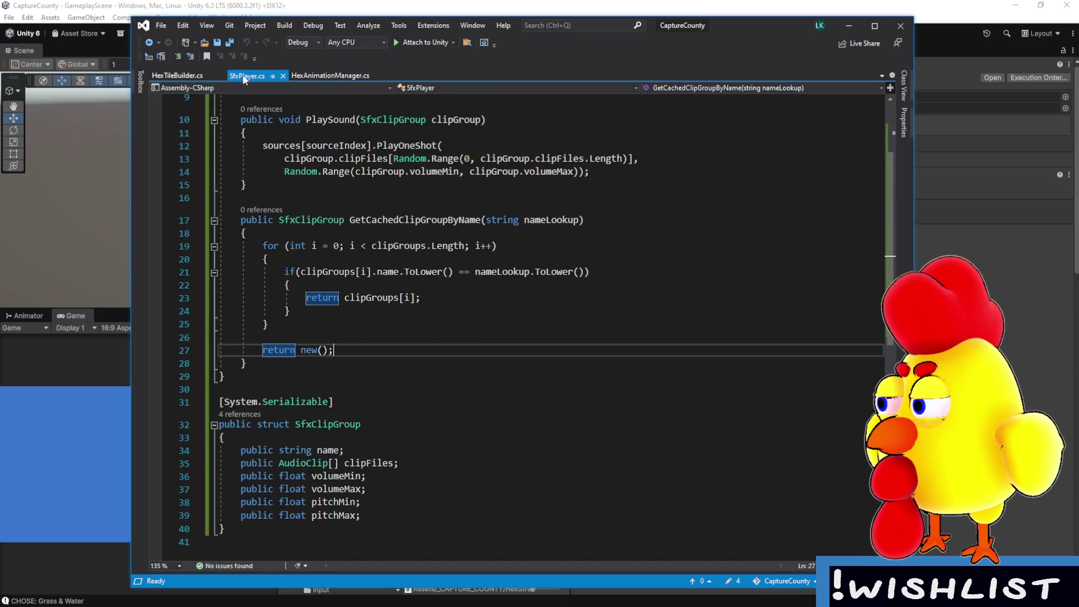
scroll(454, 349, "up", 3)
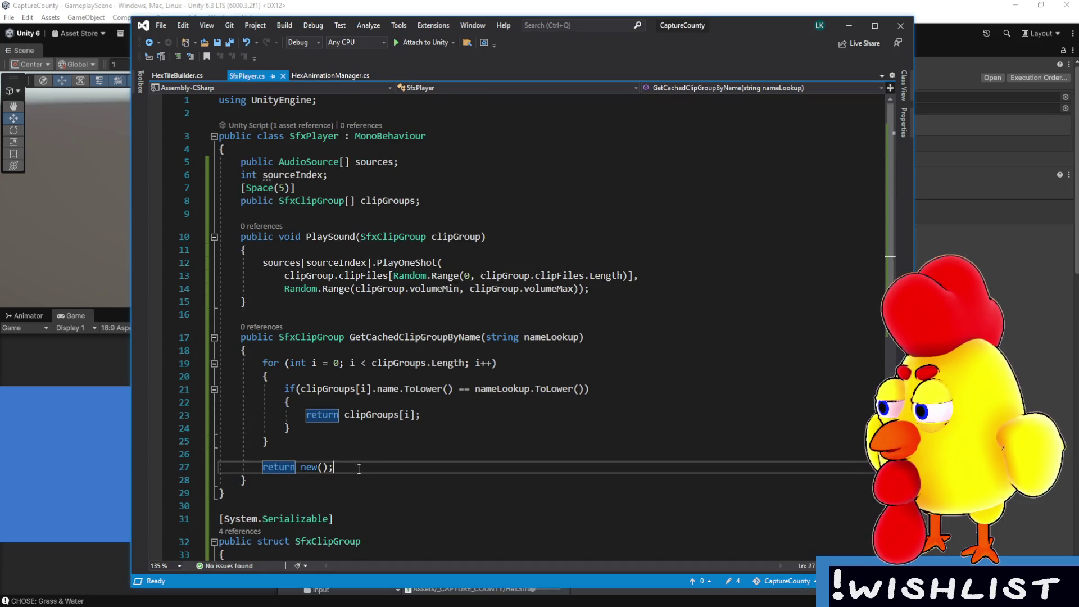
mouse_move(247, 482)
left_mouse_down()
mouse_move(227, 337)
mouse_move(241, 338)
left_mouse_up()
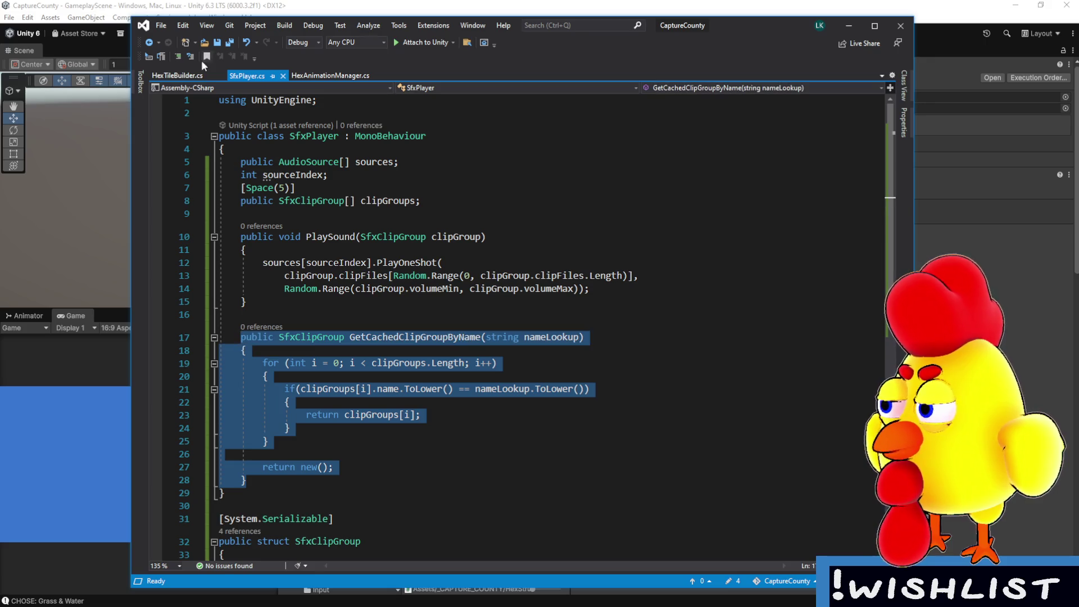
- Scroll HexTileBuilder.cs to HexCellInteract and select the hexTileBuilt.Invoke() call on line 111
left_click(177, 76)
scroll(451, 305, "down", 5)
scroll(451, 305, "down", 4)
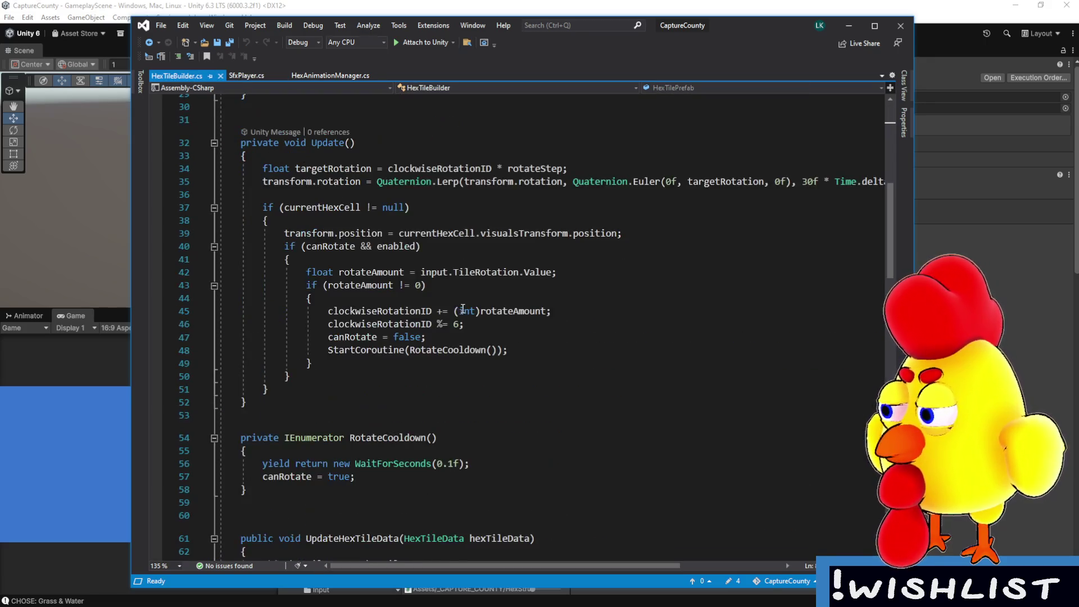
scroll(459, 308, "down", 8)
scroll(470, 317, "up", 1)
scroll(470, 316, "down", 2)
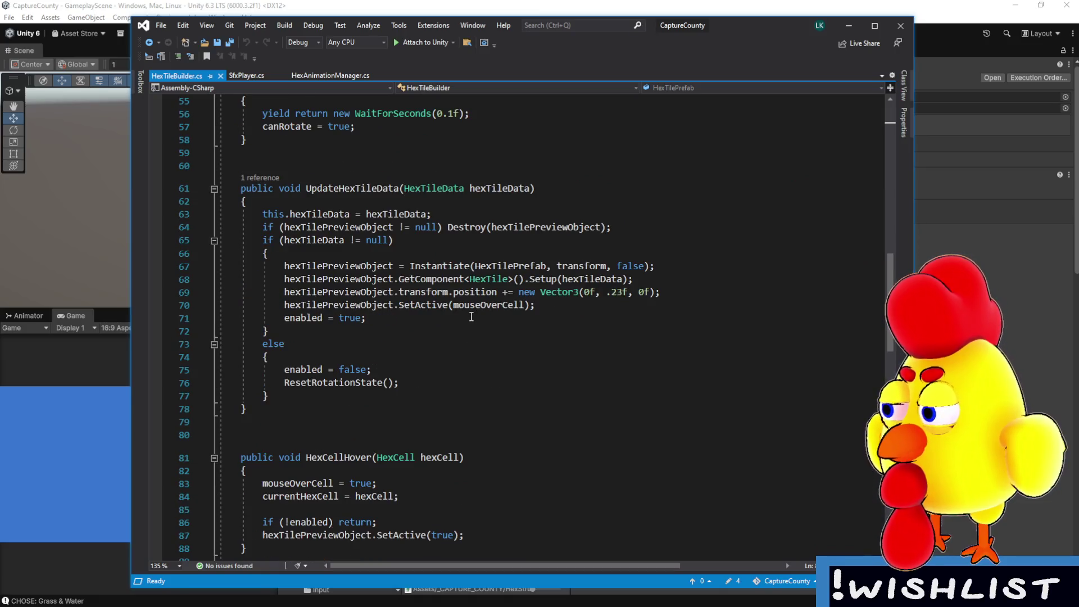
scroll(471, 316, "down", 1)
scroll(471, 317, "up", 2)
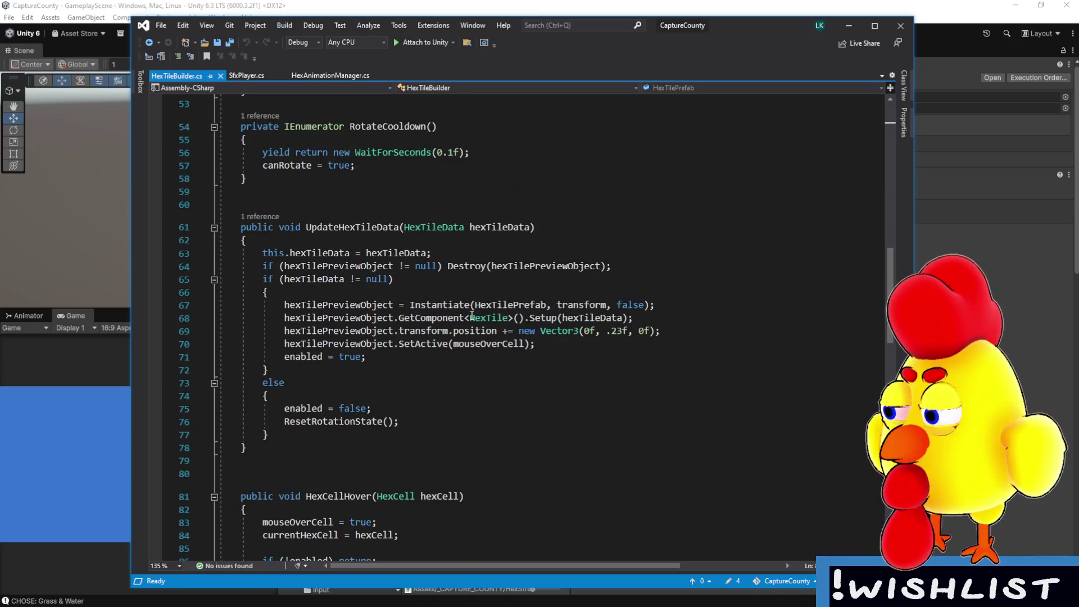
scroll(472, 316, "down", 1)
scroll(472, 316, "up", 2)
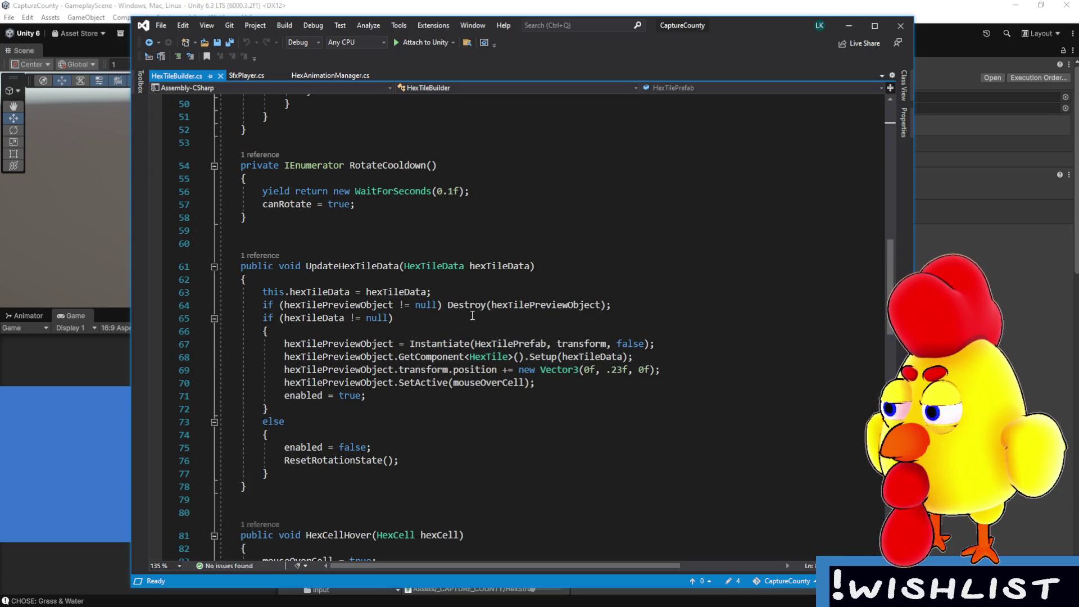
scroll(475, 317, "down", 8)
scroll(478, 317, "down", 7)
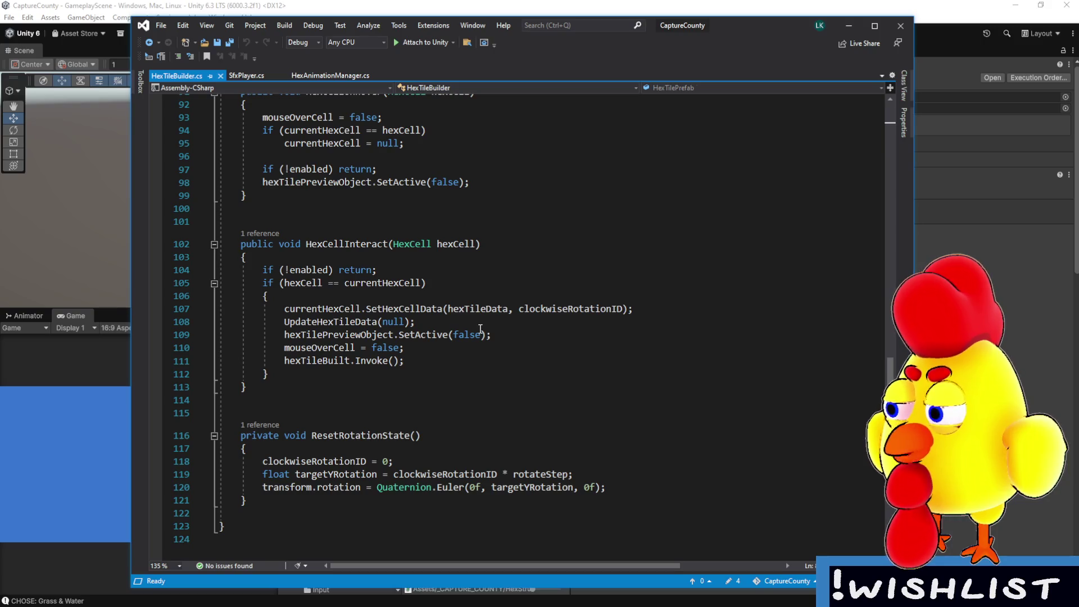
left_click_drag(405, 360, 297, 360)
left_click_drag(287, 361, 397, 362)
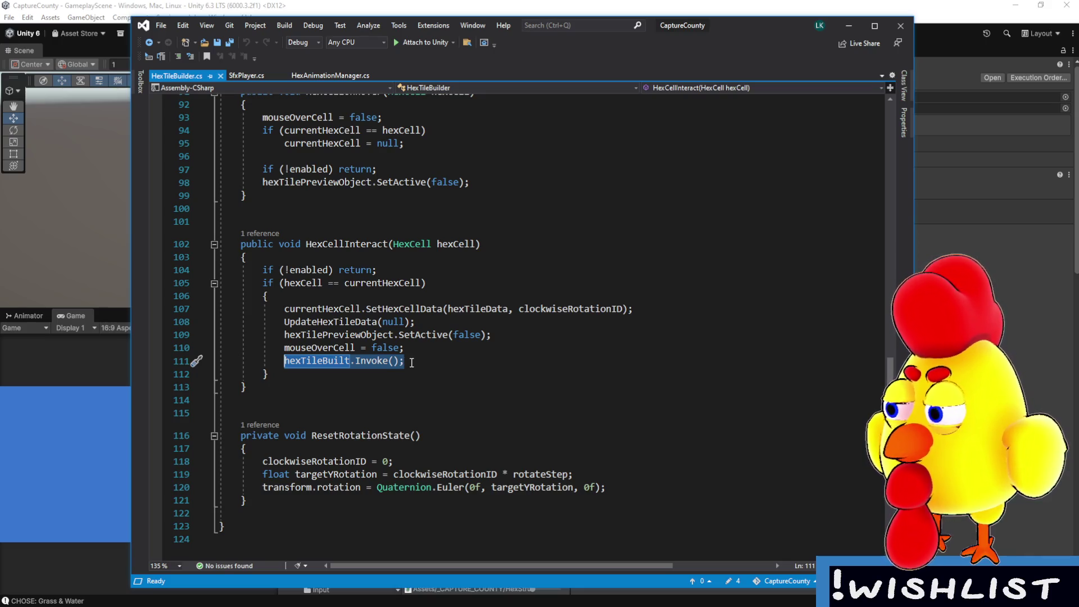
- Deselect hexTileBuilt.Invoke() and move the Media Player window with the cloth flap clip over the code
left_click(412, 363)
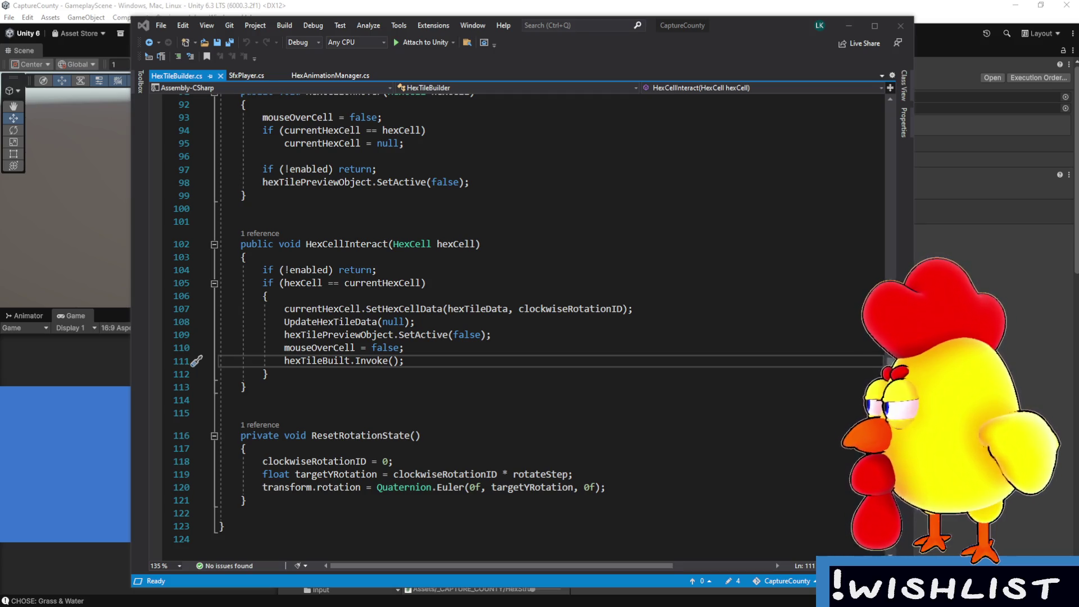
left_click_drag(643, 83, 438, 77)
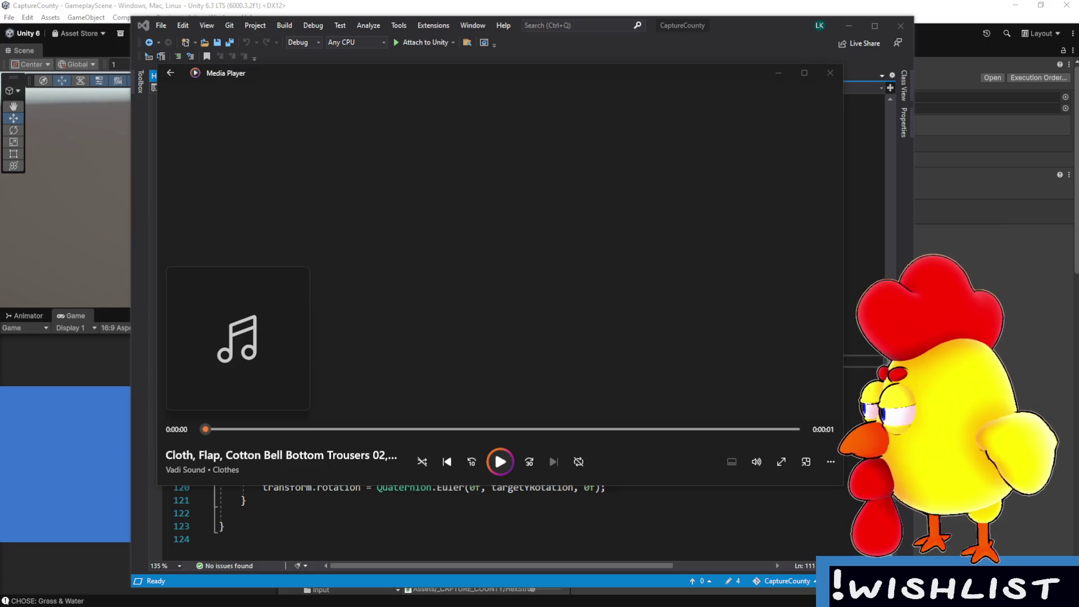
- Preview the cotton clips from Cotton Cardigan 01 through Cotton Sweatshirt With Zipper, then move the player aside
key("ctrl+f")
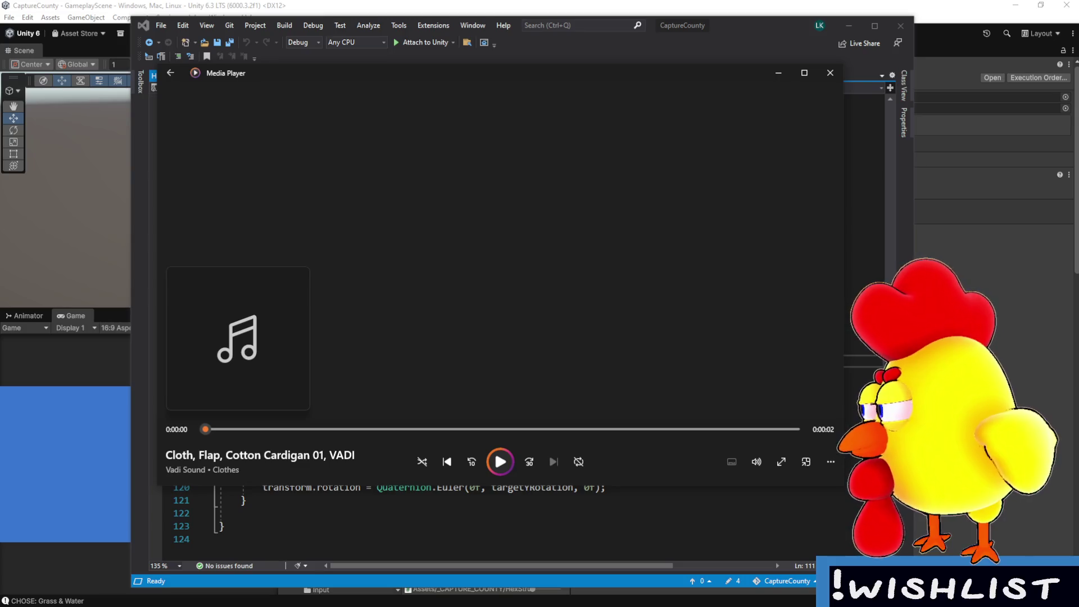
key("ctrl+f")
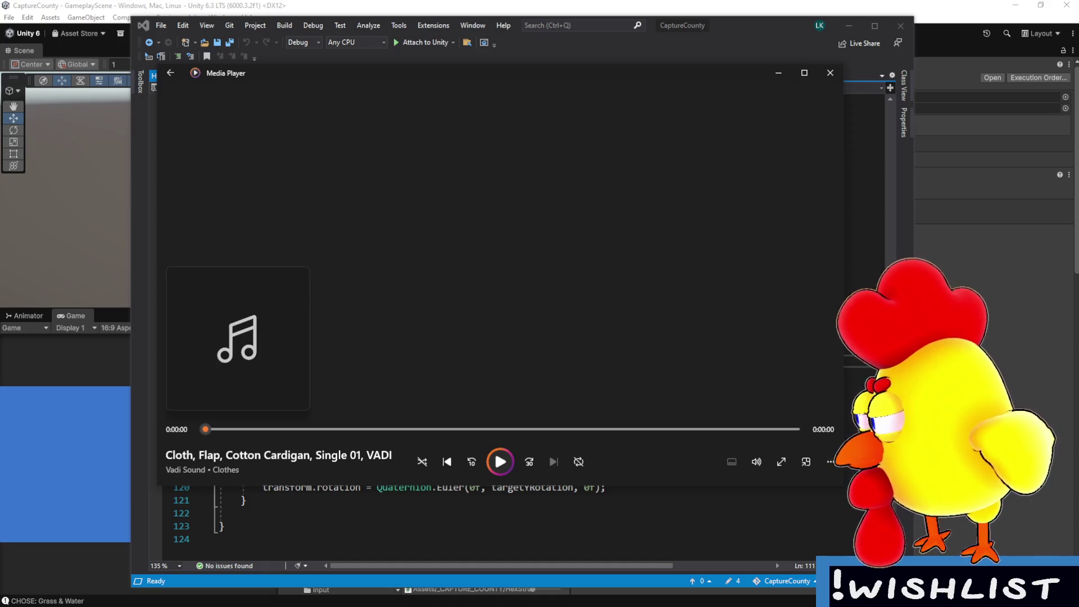
key("ctrl+f")
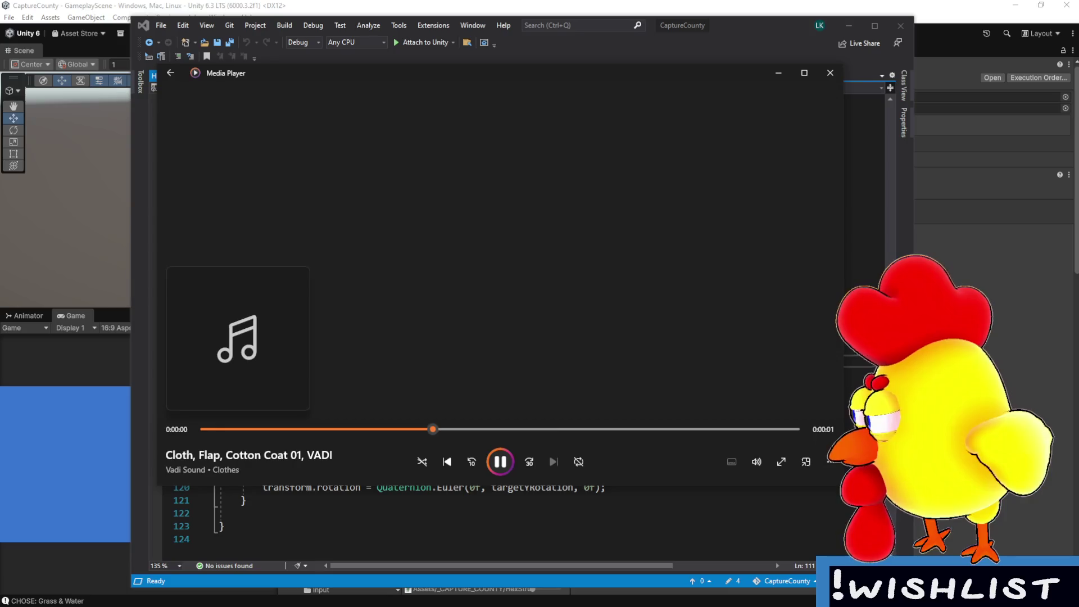
key("ctrl+f")
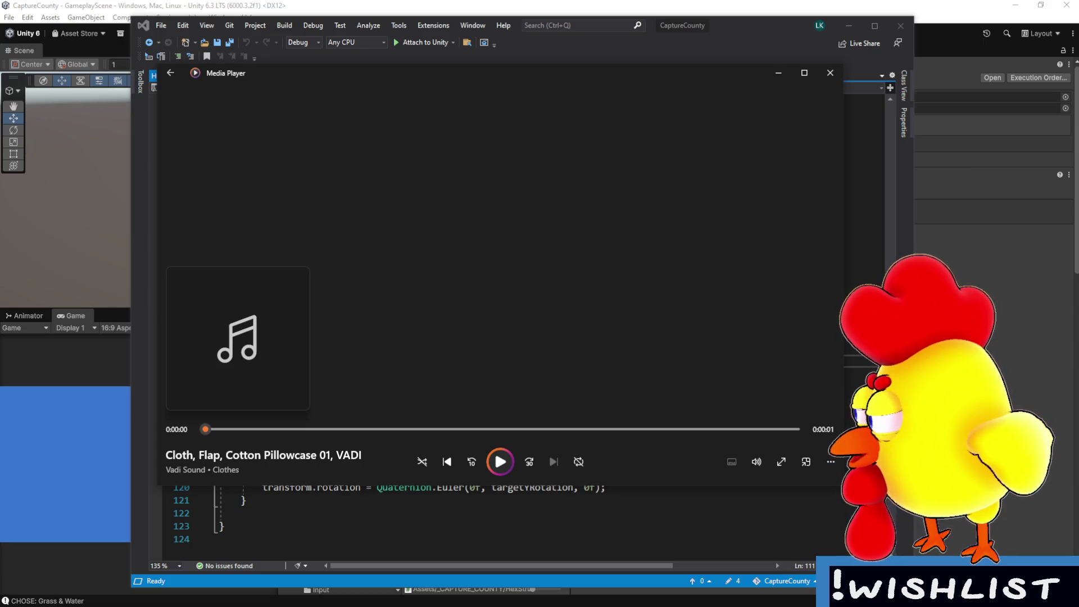
key("ctrl+f")
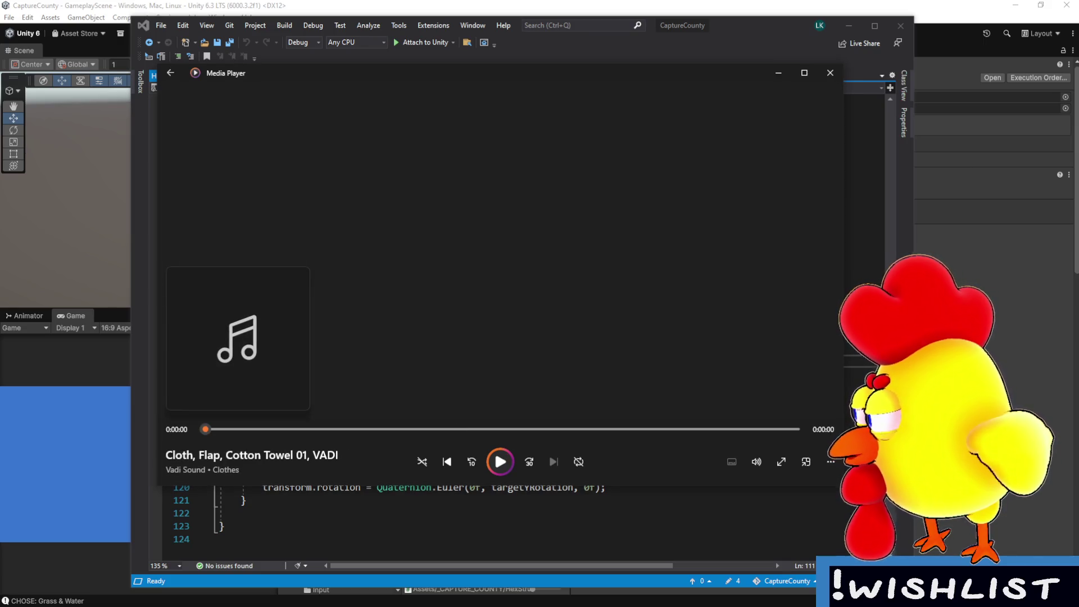
key("ctrl+f")
key("ctrl+f")
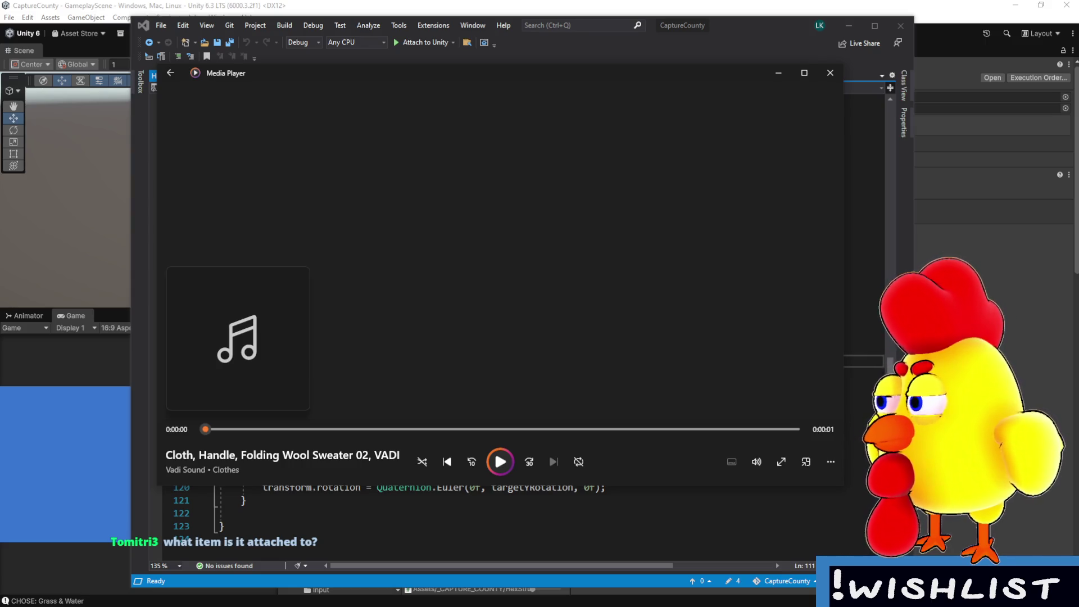
mouse_move(617, 73)
left_mouse_down()
mouse_move(573, 70)
mouse_move(585, 135)
left_mouse_up()
left_click(645, 131)
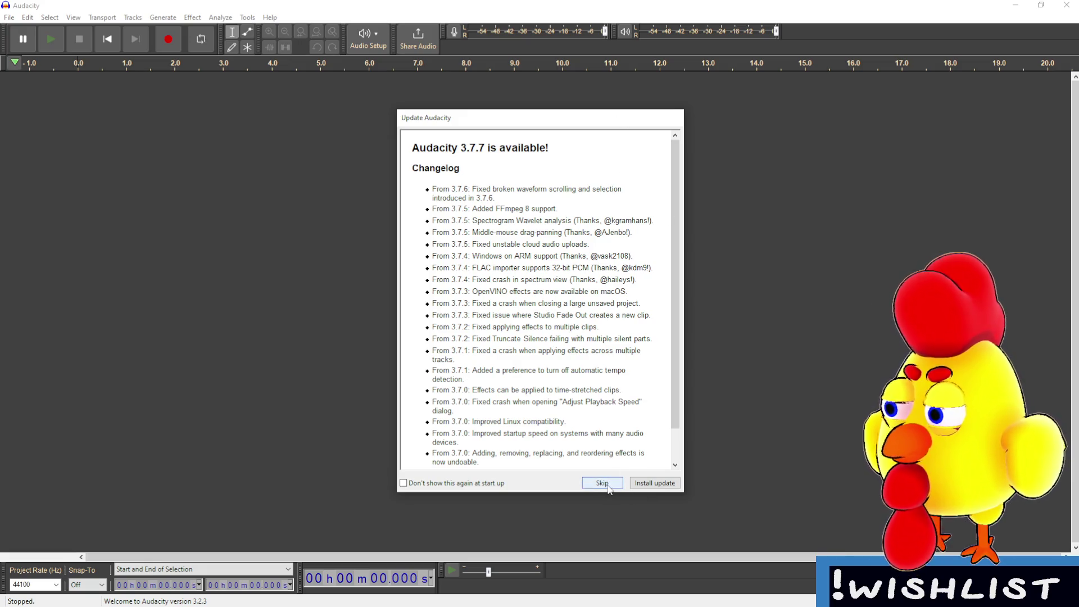
- Skip the Audacity 3.7.7 update and close its notice
left_click(604, 488)
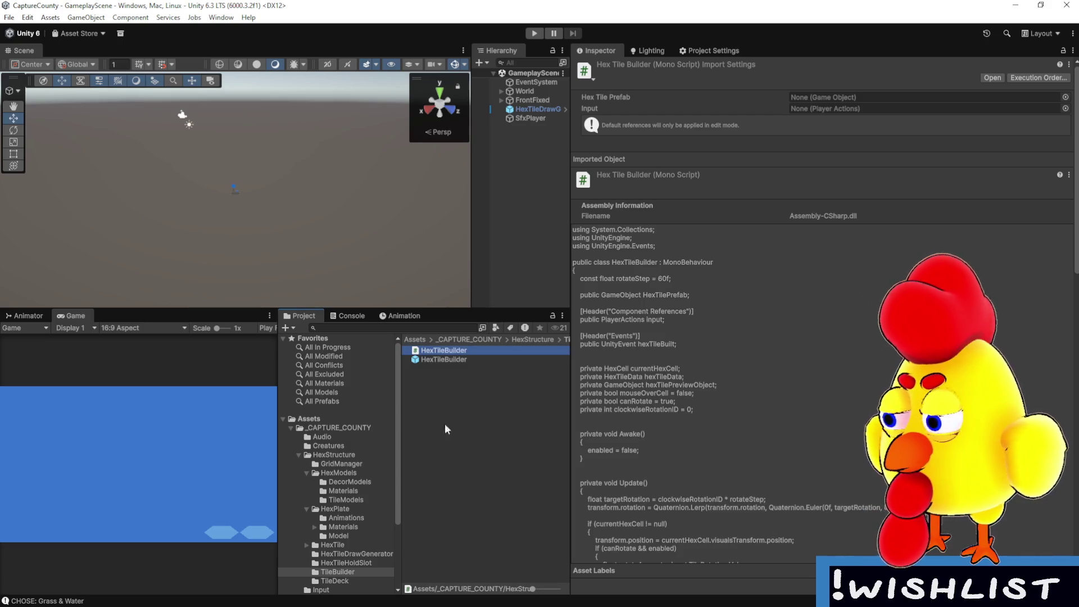
- Widen the Scene and Game panels, enter Play mode and maximize the Game view
left_click_drag(570, 402, 832, 397)
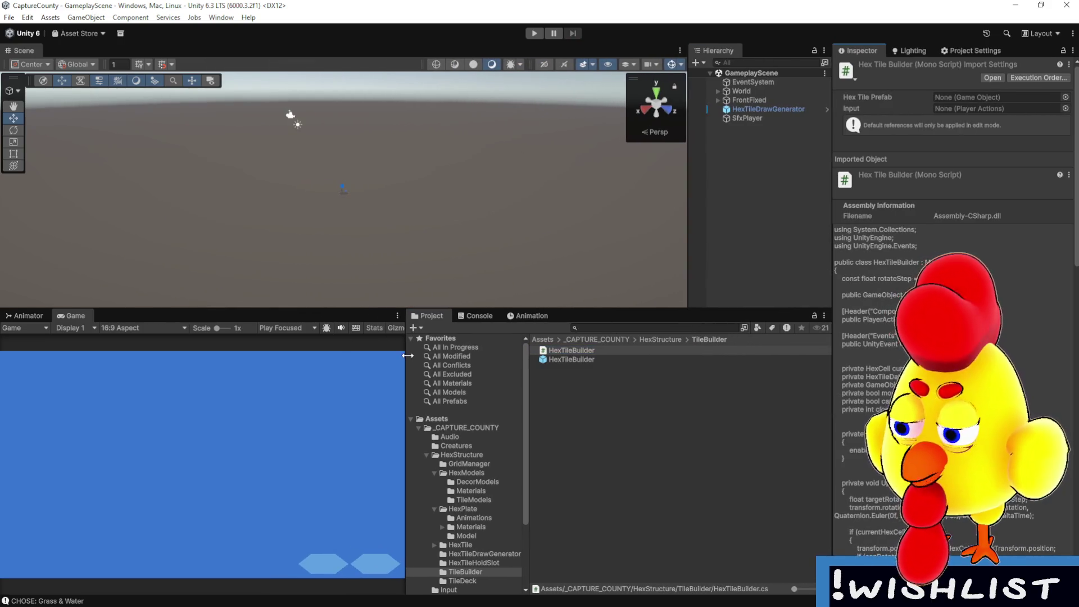
left_click_drag(407, 356, 457, 360)
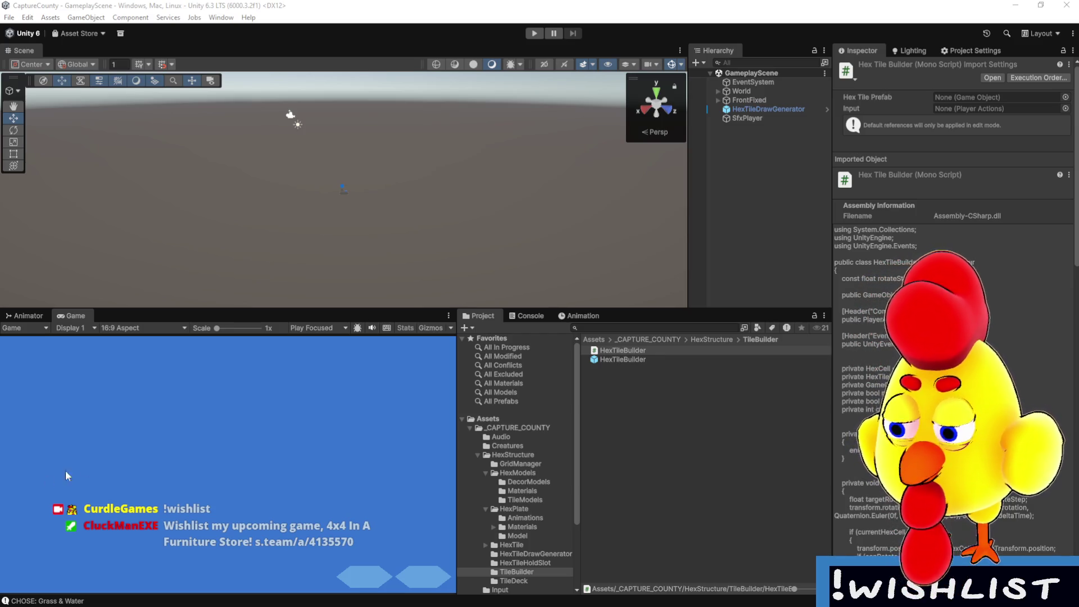
left_click_drag(318, 307, 317, 310)
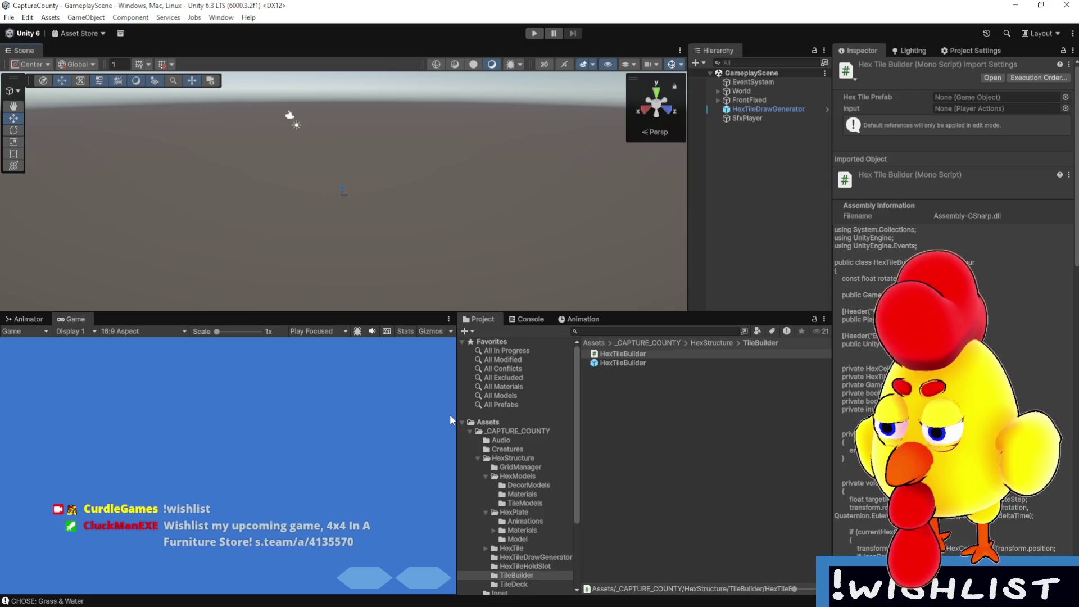
left_click(536, 34)
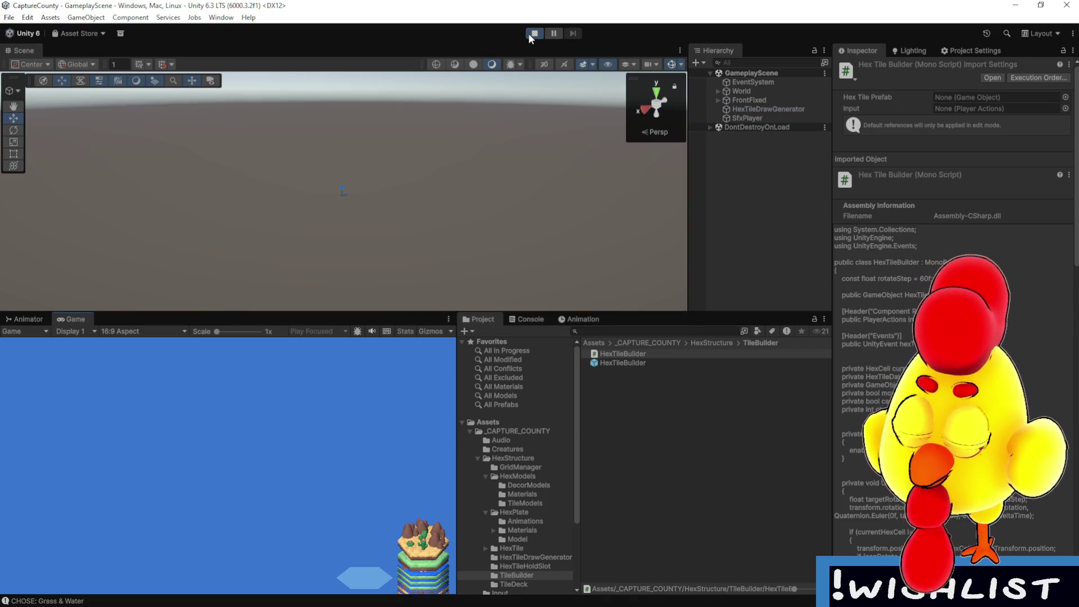
double_click(80, 319)
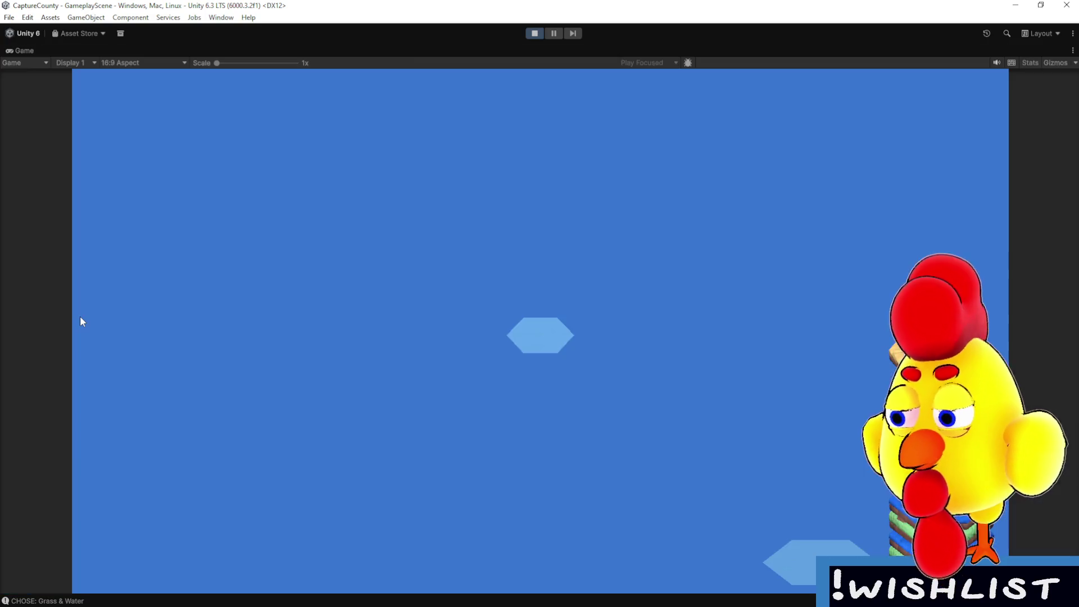
- Place a desert tile and a rotated grass tile with houses below it, then note 'ds of sounds to look through'
left_click(538, 351)
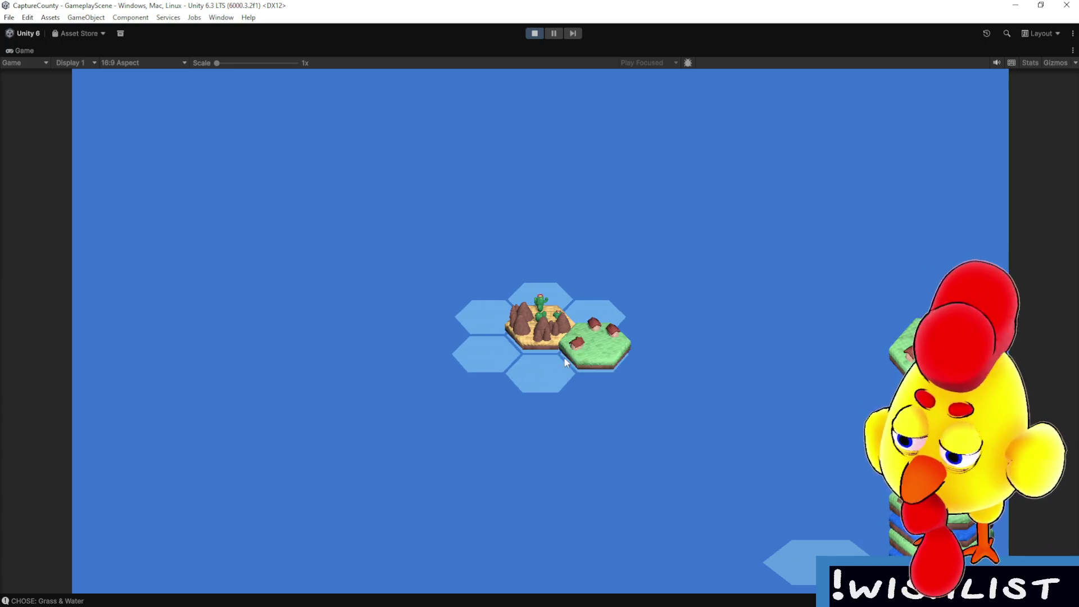
left_click(551, 364)
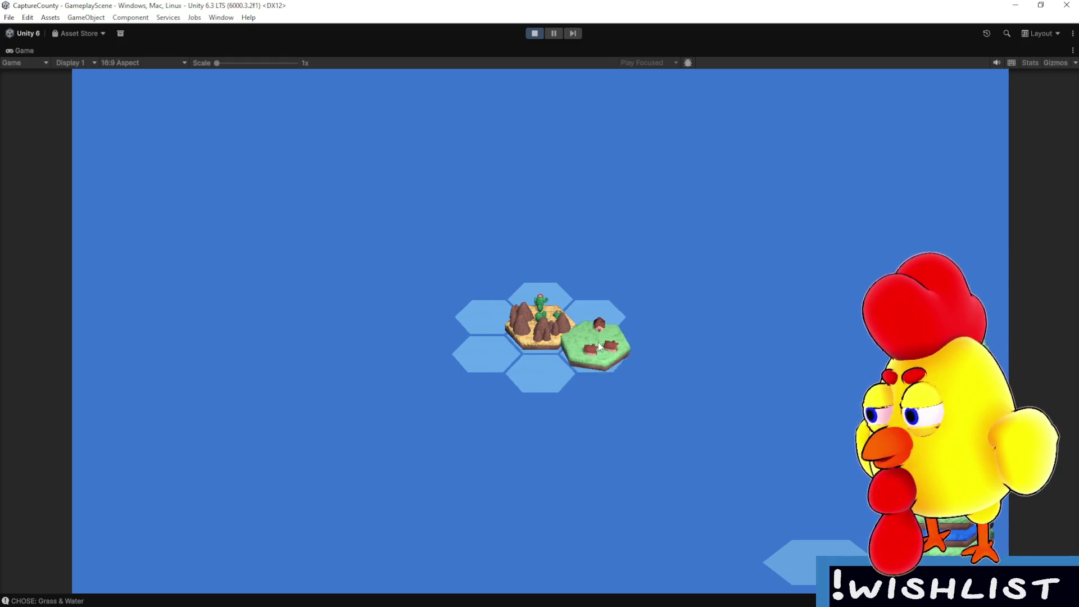
scroll(599, 346, "down", 1)
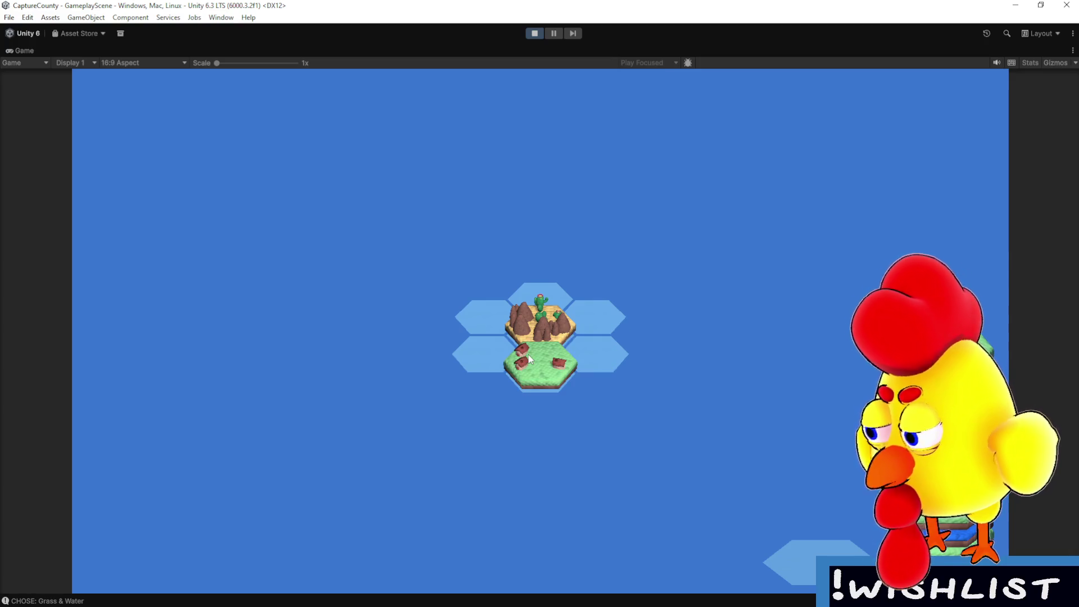
left_click(535, 354)
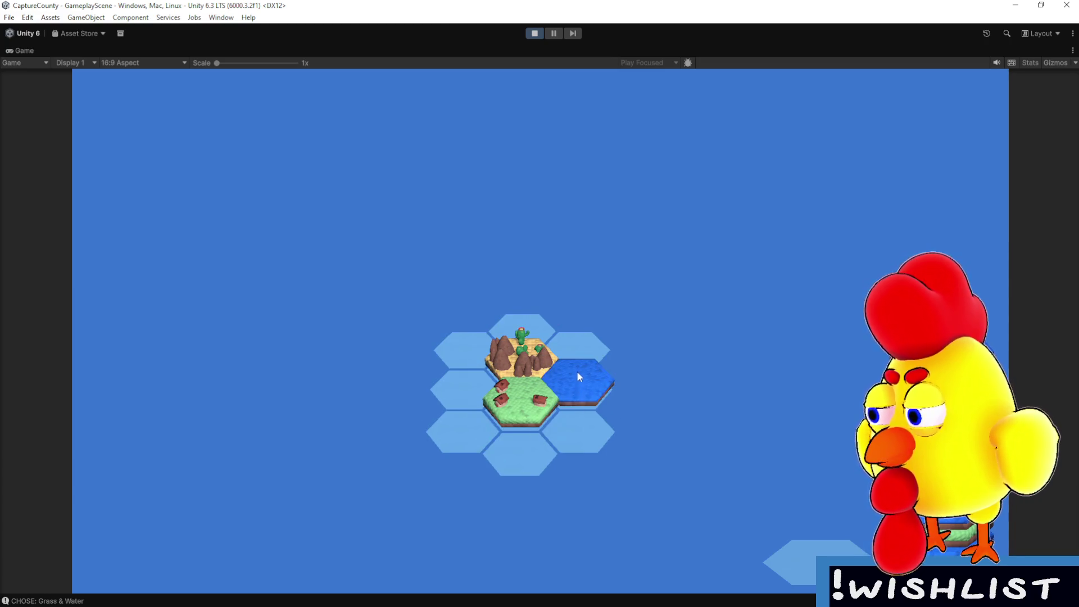
type("ds")
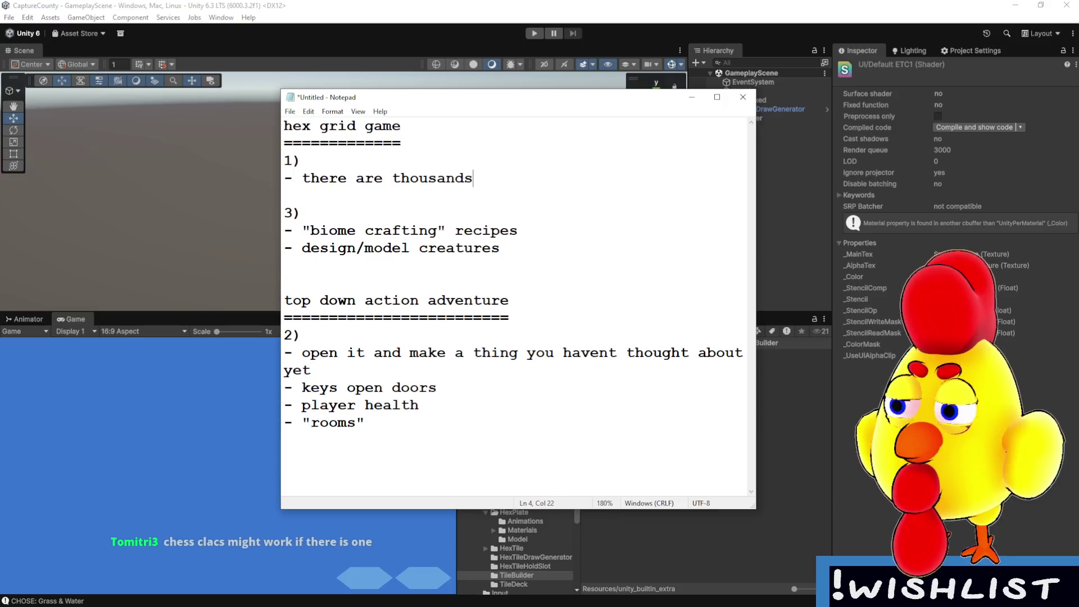
type(" of sounds to look through")
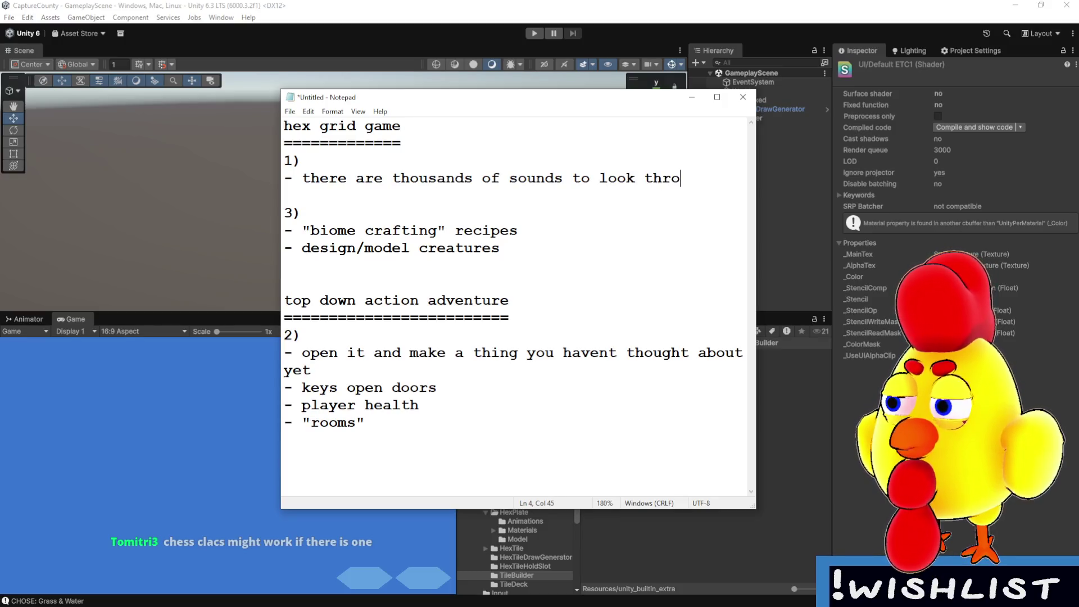
- Add the notes '- maybe cut something in audacity?' and '- sfx player for gruntled is done at least'
key("Return")
type("- maybe cu")
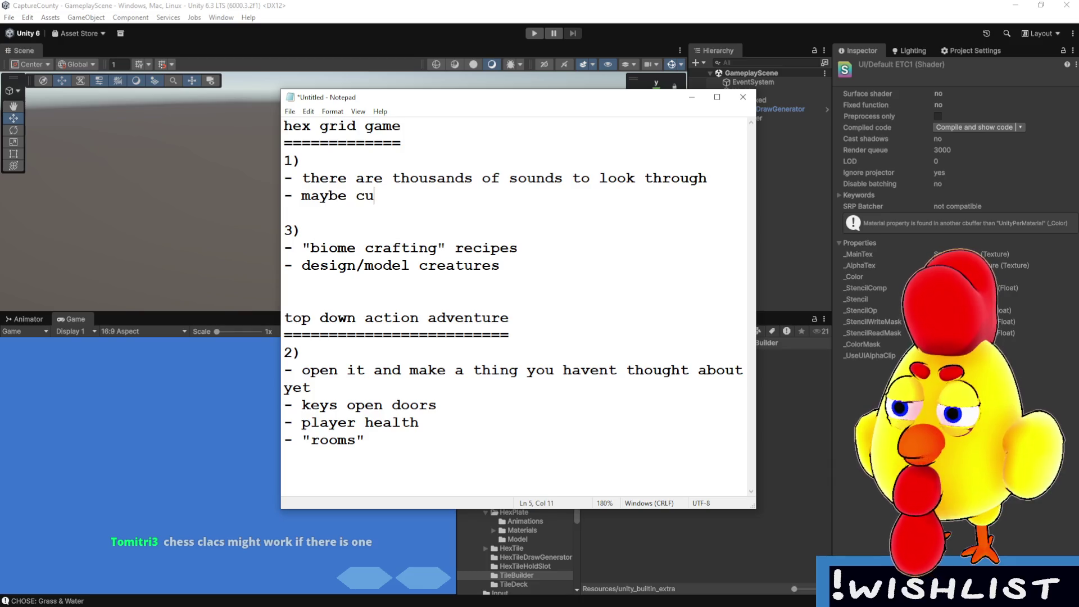
type("t something in audacity?")
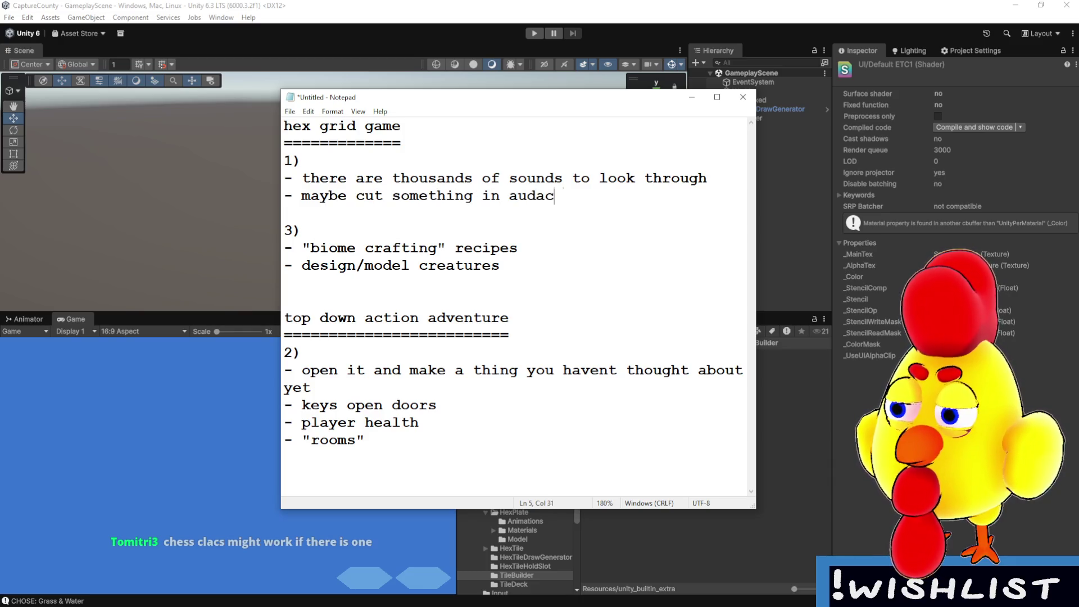
key("Up")
key("Up")
key("Return")
type("- ")
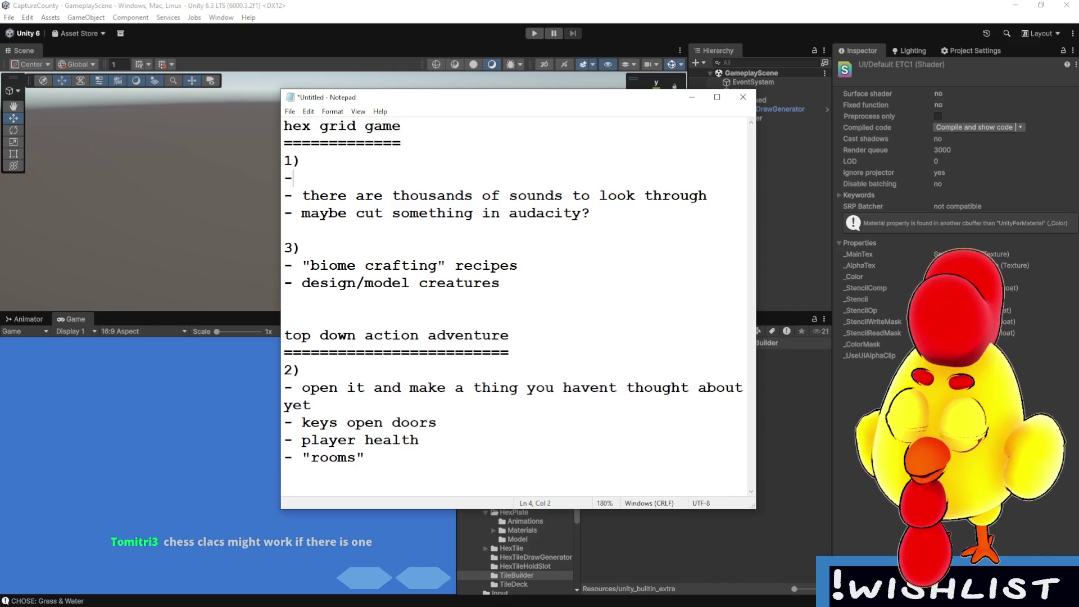
type("sfx player for")
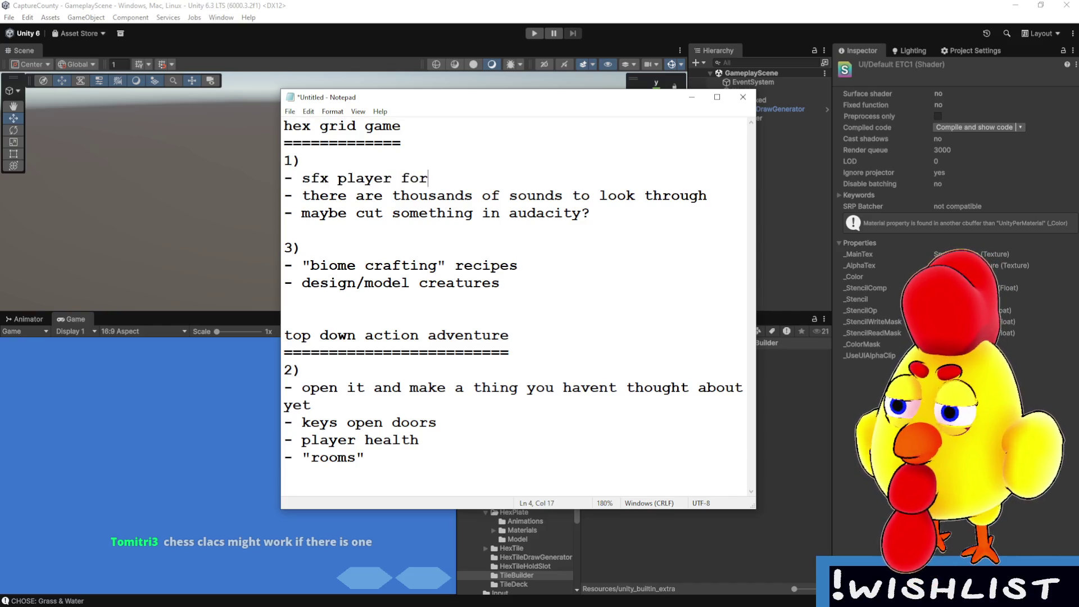
type(" gruntled is done")
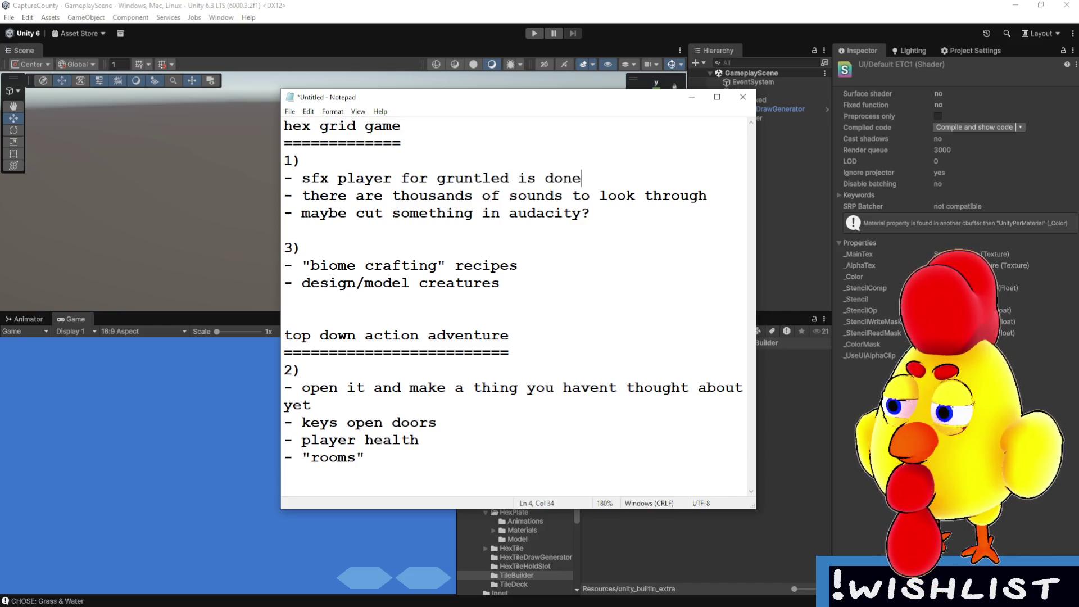
type(" at least")
- Review the section 3, top down action adventure and item 1 notes, then minimize Notepad
left_click(599, 270)
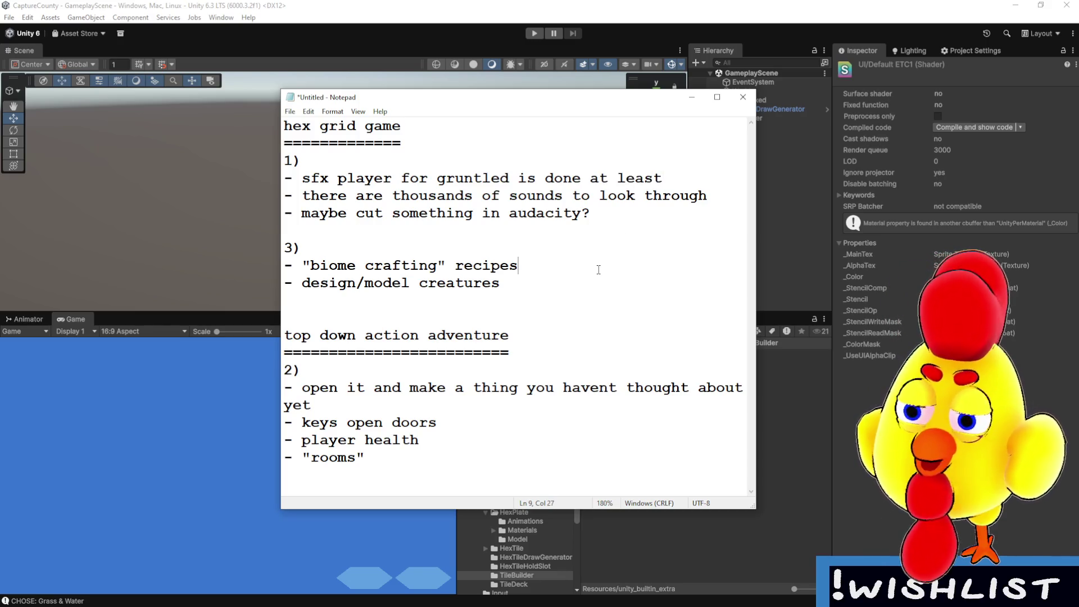
left_click(549, 275)
left_click_drag(574, 104, 575, 83)
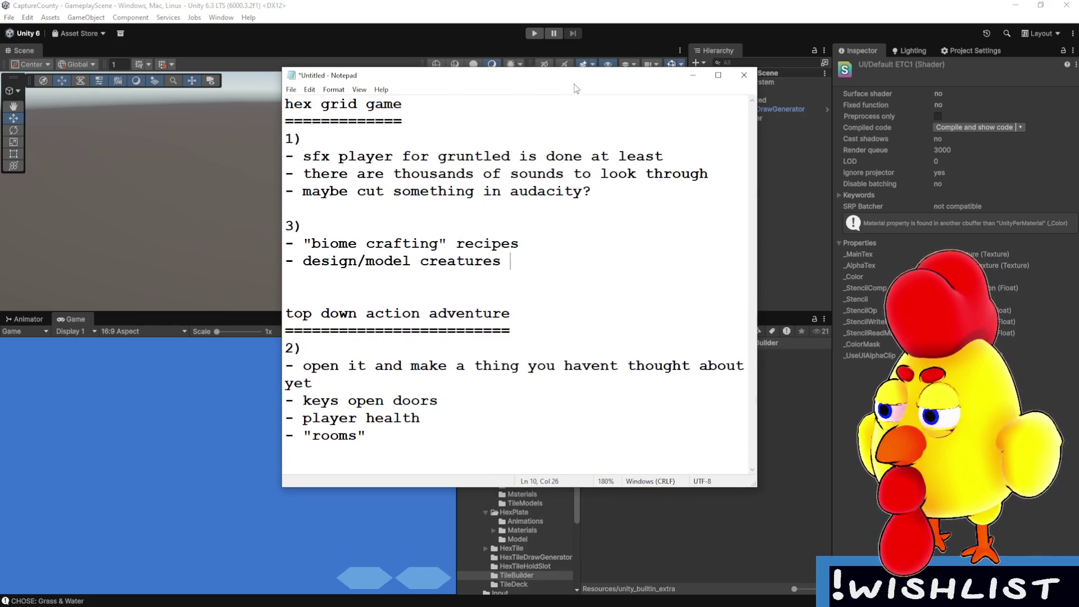
left_click_drag(286, 225, 502, 263)
mouse_move(286, 313)
left_mouse_down()
mouse_move(315, 400)
mouse_move(371, 436)
left_mouse_up()
left_click(479, 435)
mouse_move(481, 434)
left_mouse_down()
mouse_move(286, 330)
mouse_move(285, 313)
left_mouse_up()
left_click_drag(601, 184, 286, 174)
left_click(583, 65)
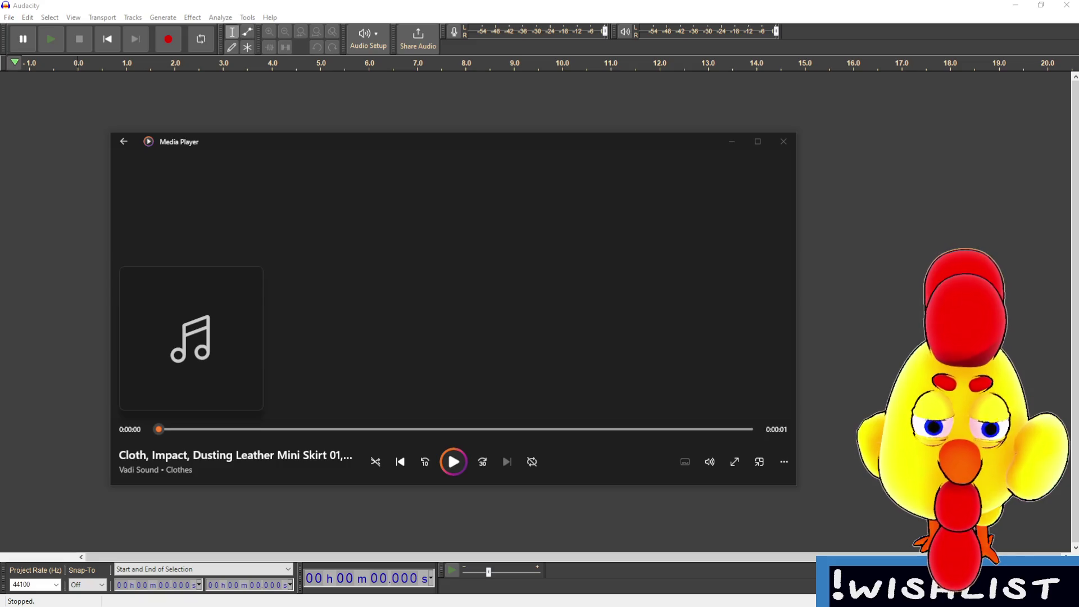
- Play the Dusting Knitted Skirt 04 and Skirt 03 clips, then drag Dusting Wool Sweater 02 into Audacity
key("Return")
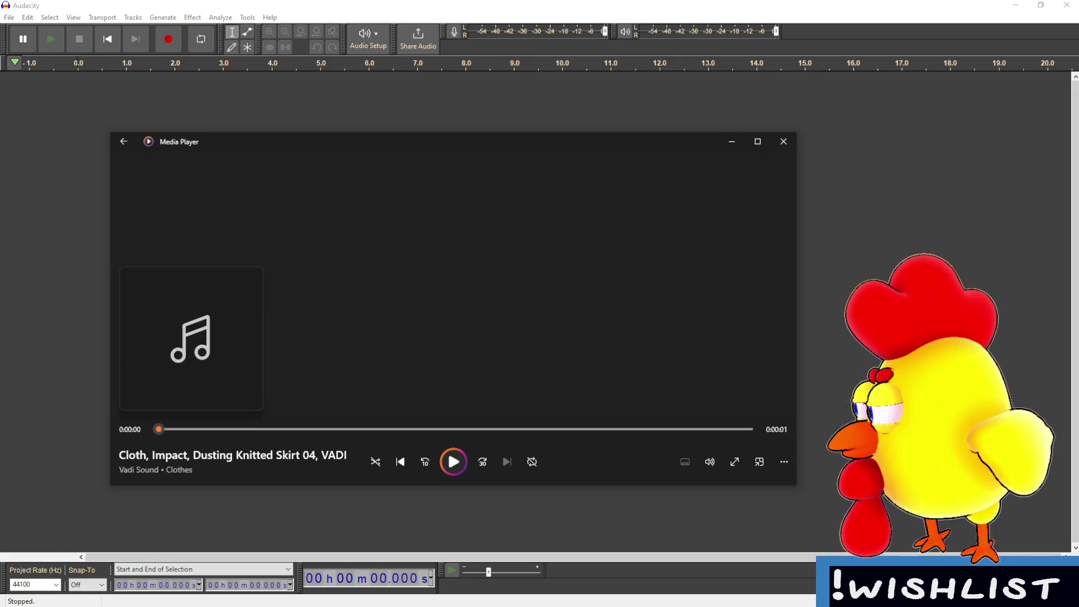
key("Return")
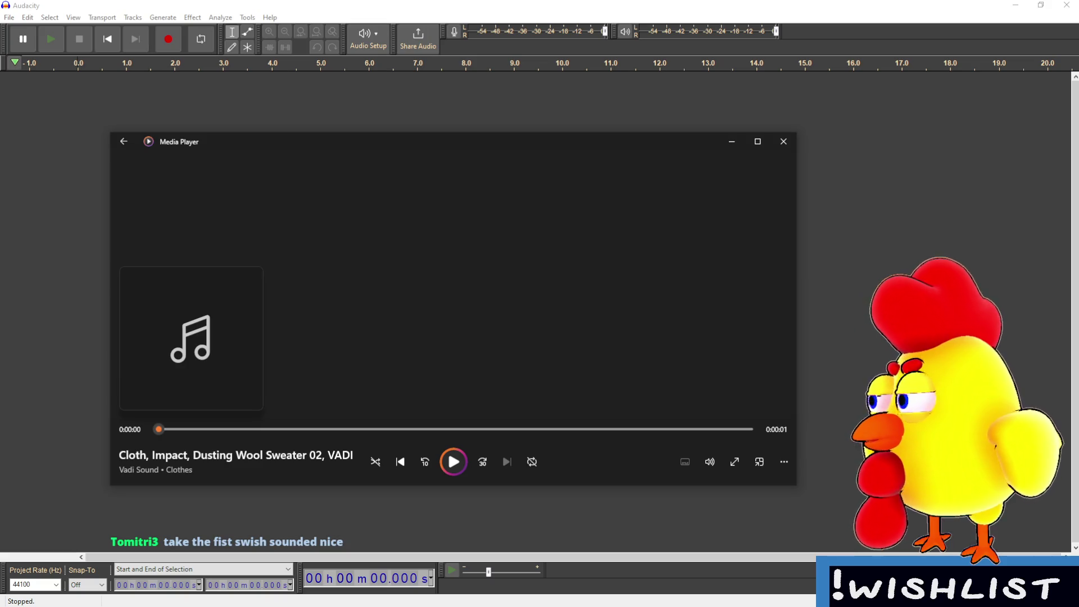
left_click_drag(506, 109, 470, 94)
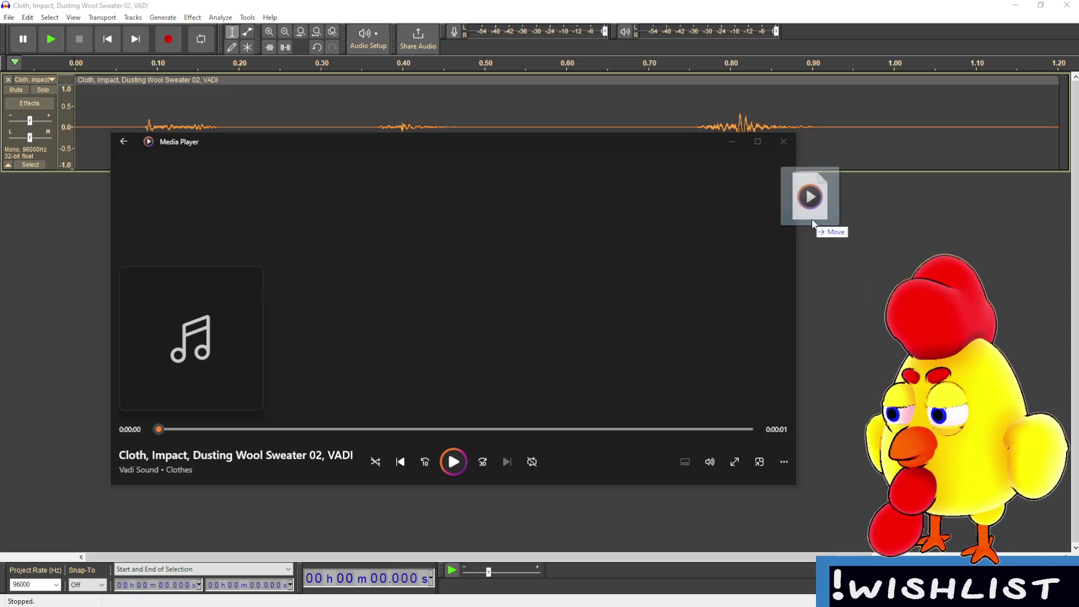
- Import the Dusting Wool Shawl, Fast recording as a second track and play both cloth tracks
left_click_drag(807, 192, 803, 180)
left_click(783, 141)
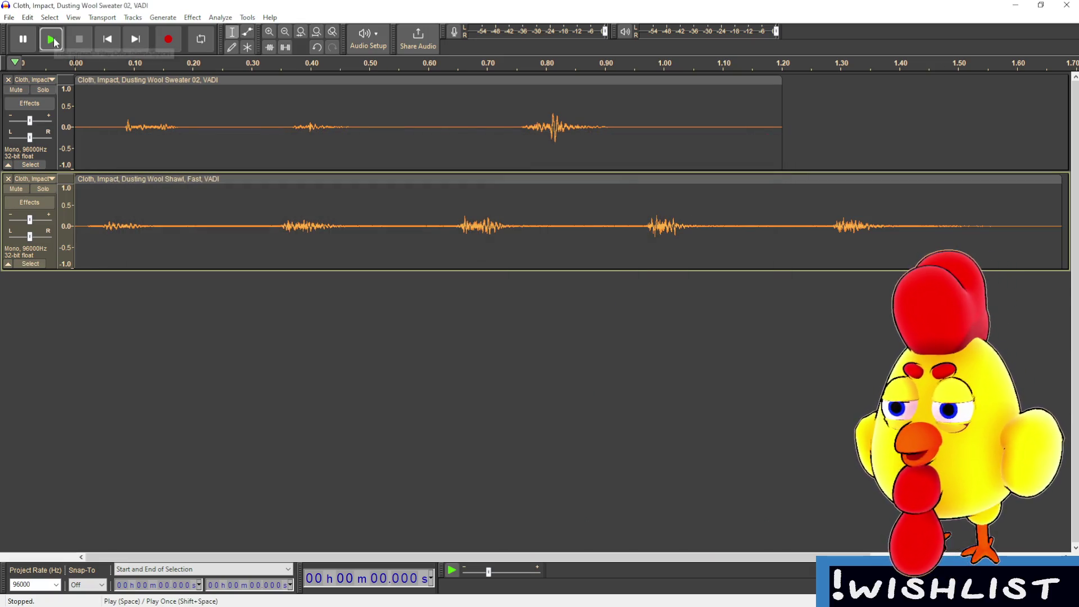
left_click(56, 40)
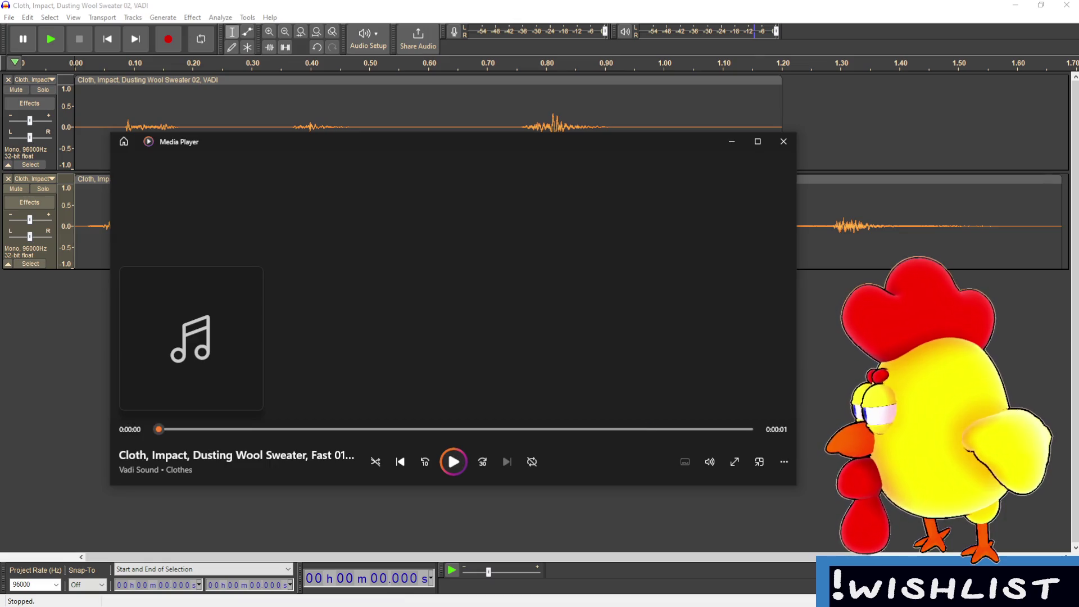
left_click(784, 141)
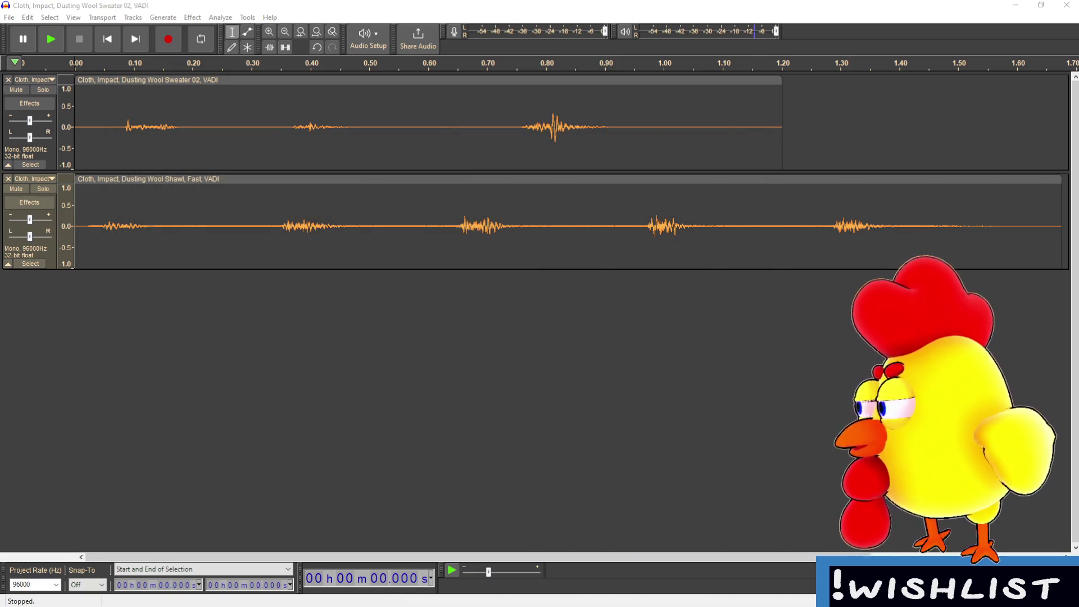
left_click(59, 39)
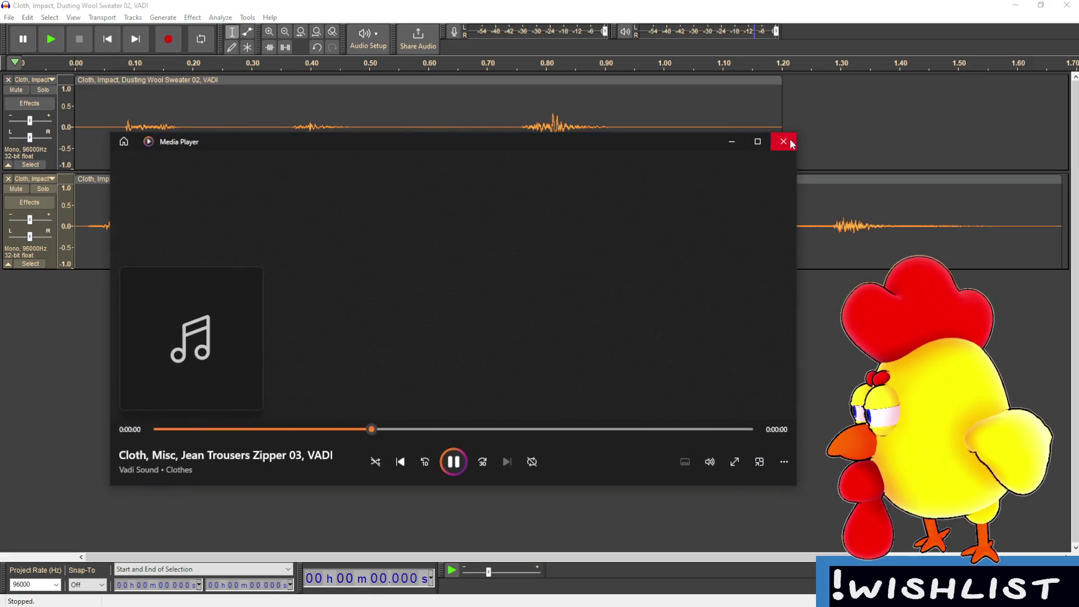
left_click(791, 143)
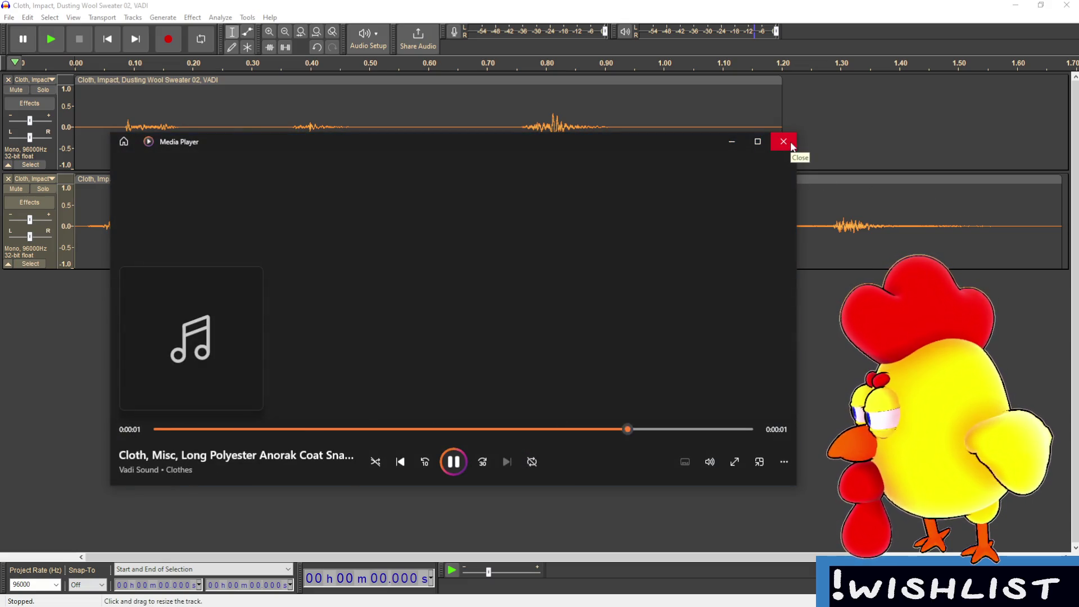
left_click(791, 143)
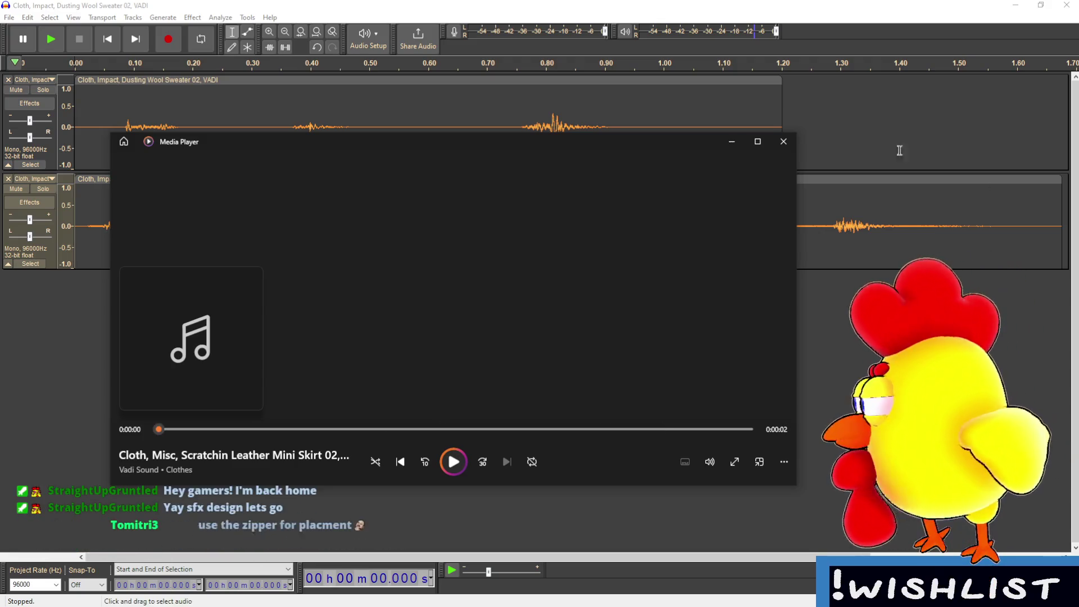
left_click(784, 141)
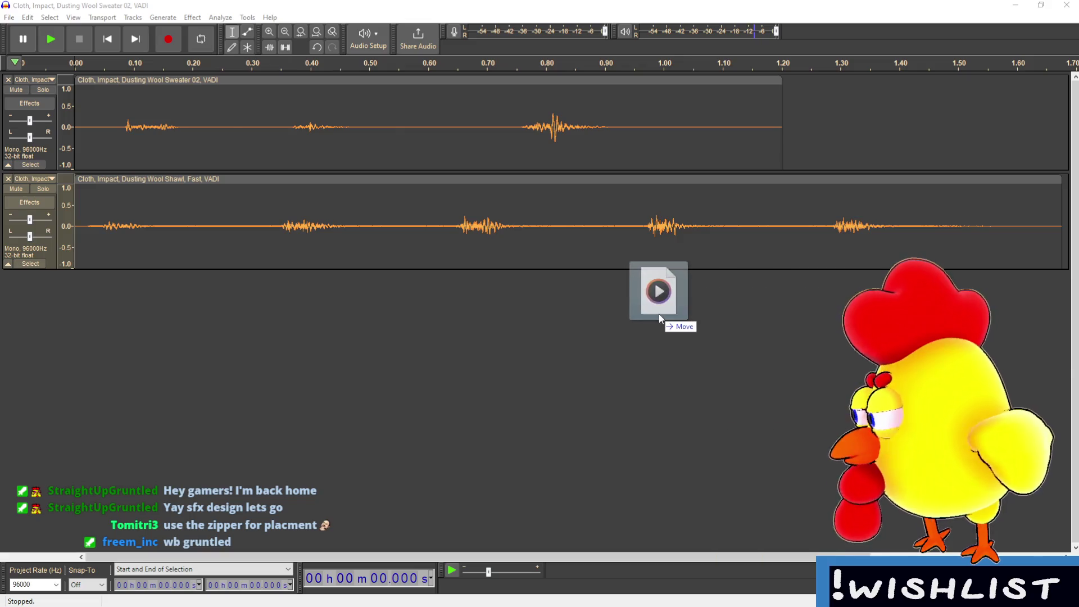
- Import Scratchin Leather Mini Skirt 02 as track three and select its burst around 0.79–0.88 s
left_click_drag(659, 314, 659, 315)
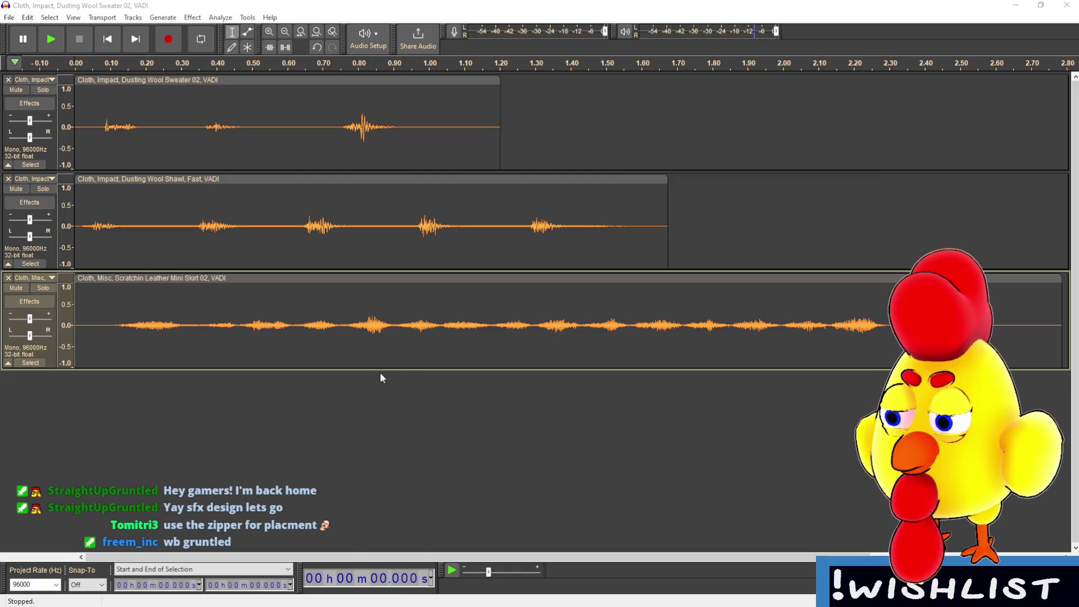
scroll(369, 387, "up", 4, "ctrl")
scroll(455, 356, "down", 2, "ctrl")
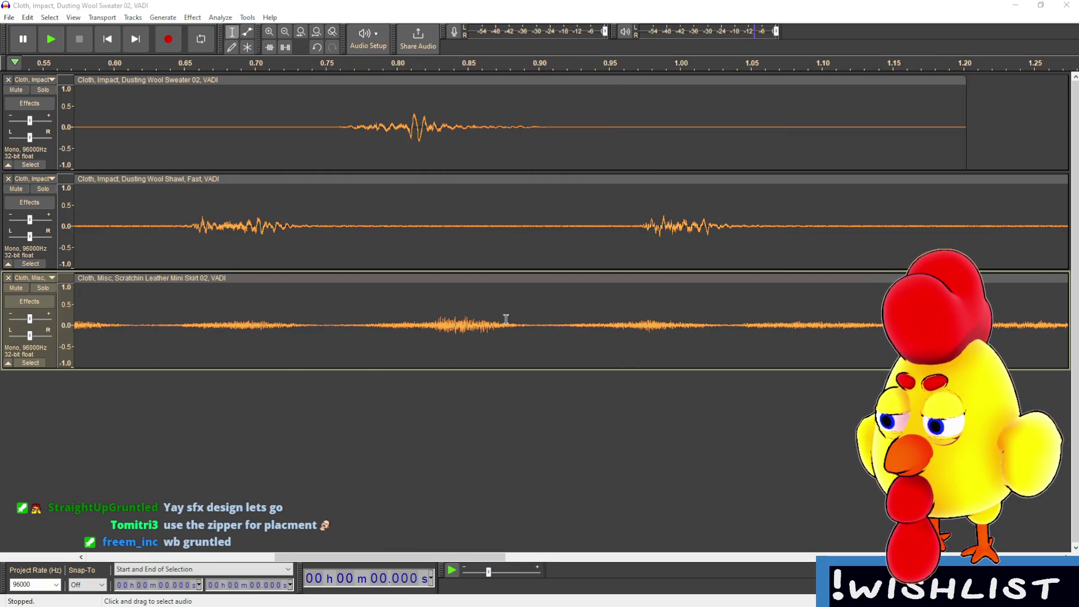
left_click_drag(515, 319, 389, 315)
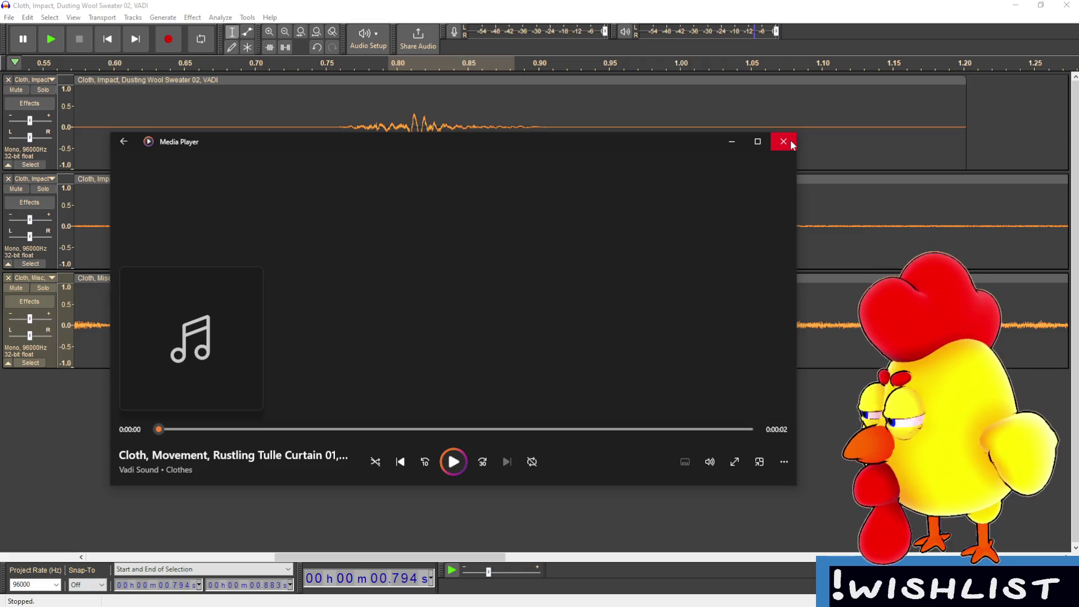
- Add Rustling Tulle Curtain 01 as a fourth track and select its clip before leaving Audacity
left_click(782, 141)
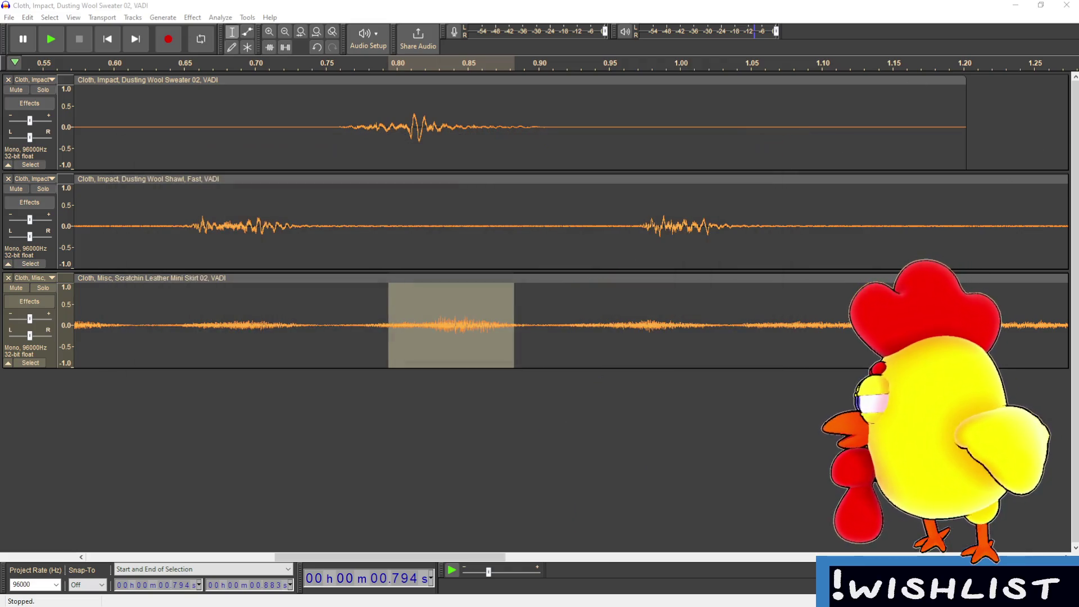
left_click_drag(409, 383, 402, 429)
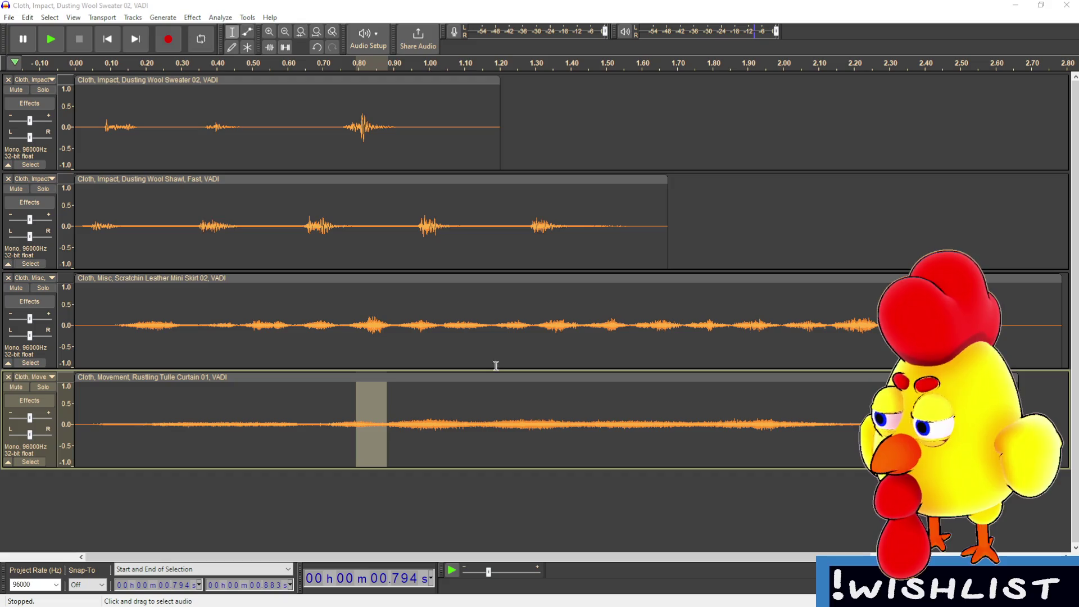
left_click(493, 374)
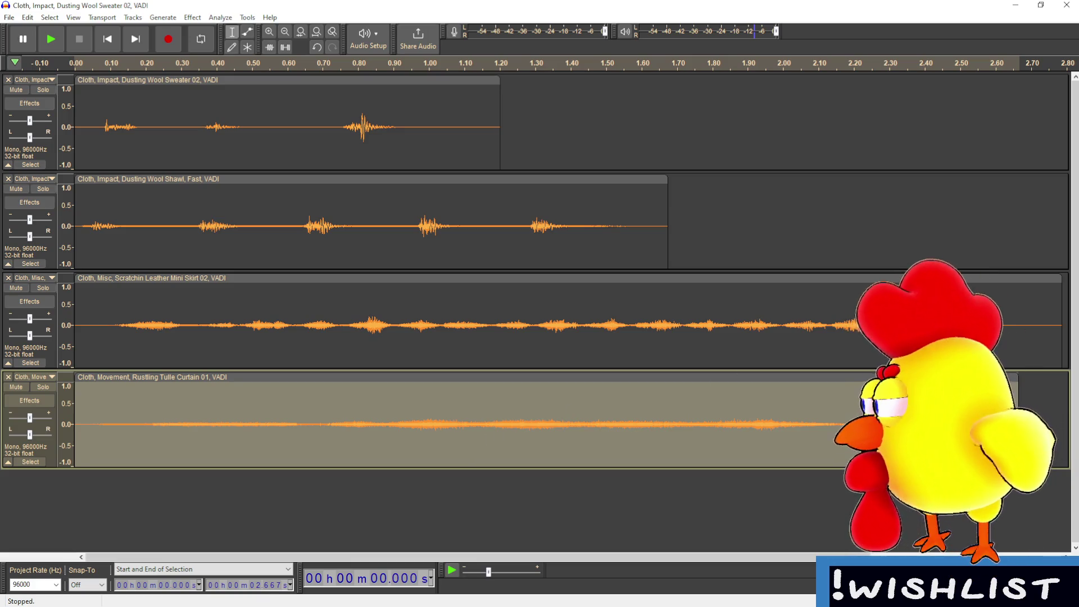
key("alt+Tab")
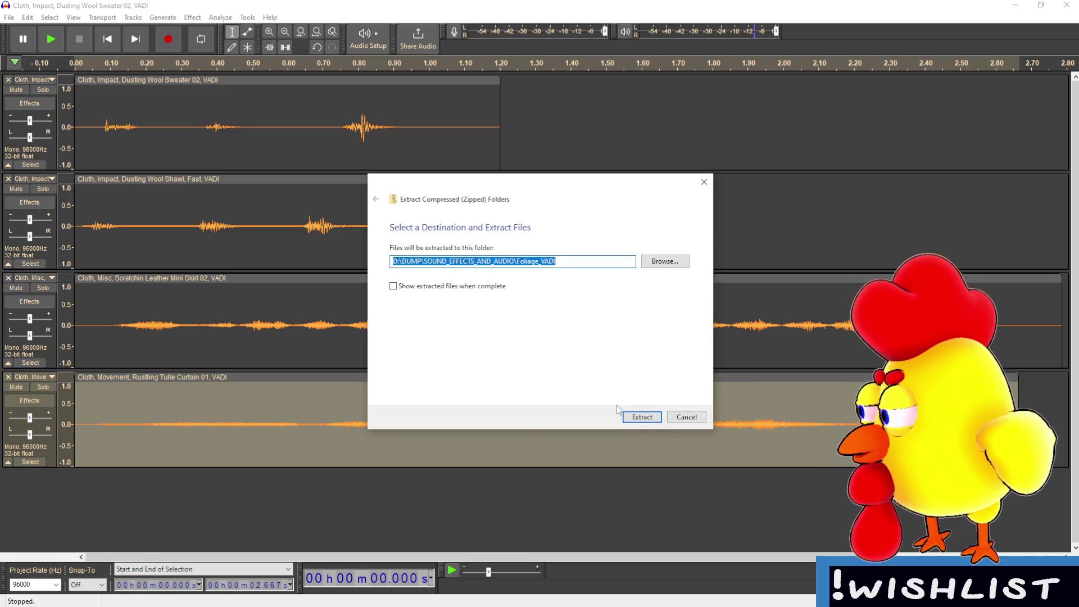
- Extract the Foliage_VADI zip into D:\DUMP\SOUND_EFFECTS_AND_AUDIO\Foliage_VADI
left_click(638, 416)
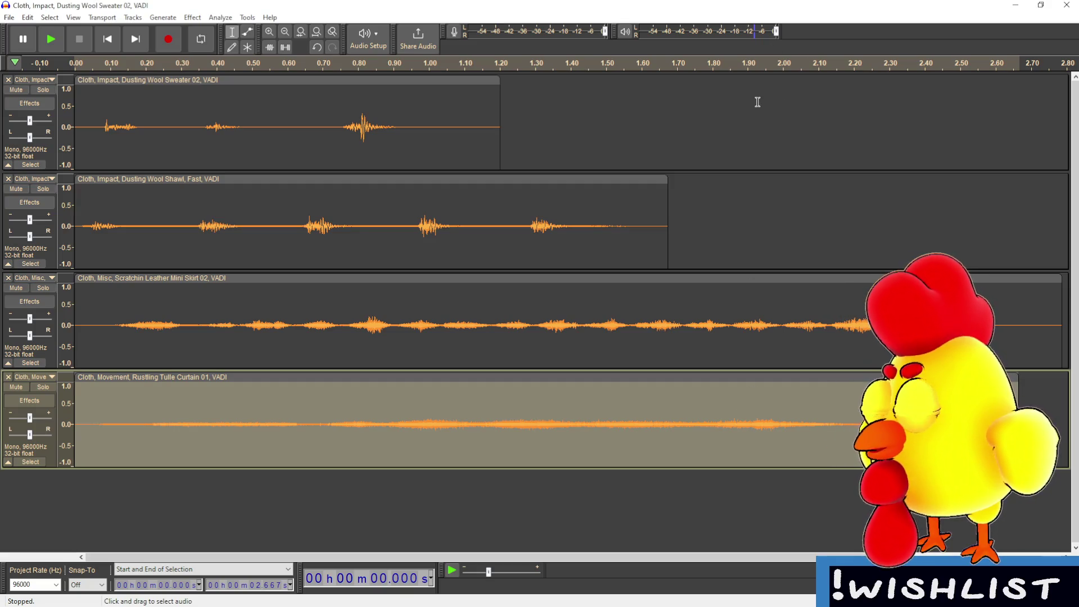
- Audition short bursts on tracks two to four, including 0.606–0.750 s and 0.332–0.634 s
mouse_move(214, 233)
left_mouse_down()
mouse_move(240, 212)
mouse_move(202, 229)
left_mouse_up()
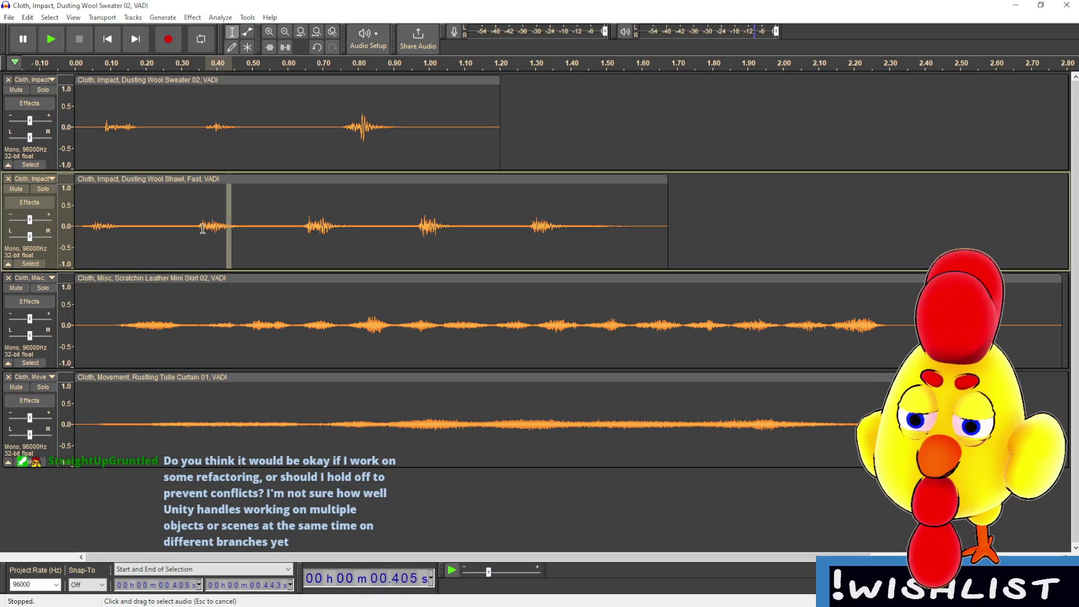
key("space")
left_click_drag(340, 228, 289, 228)
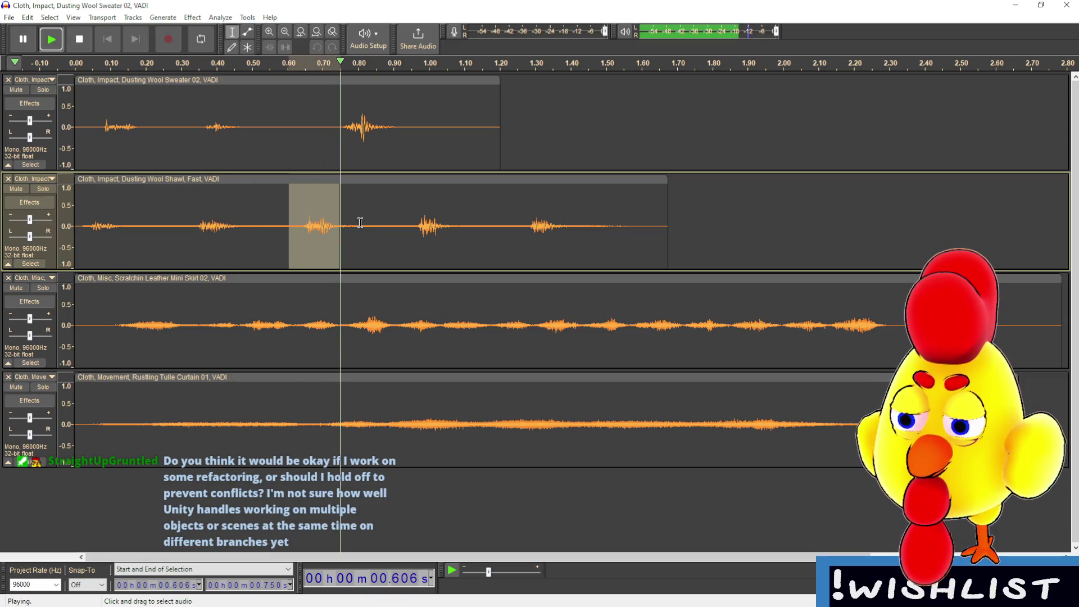
left_click_drag(476, 326, 442, 326)
left_click_drag(472, 427, 387, 423)
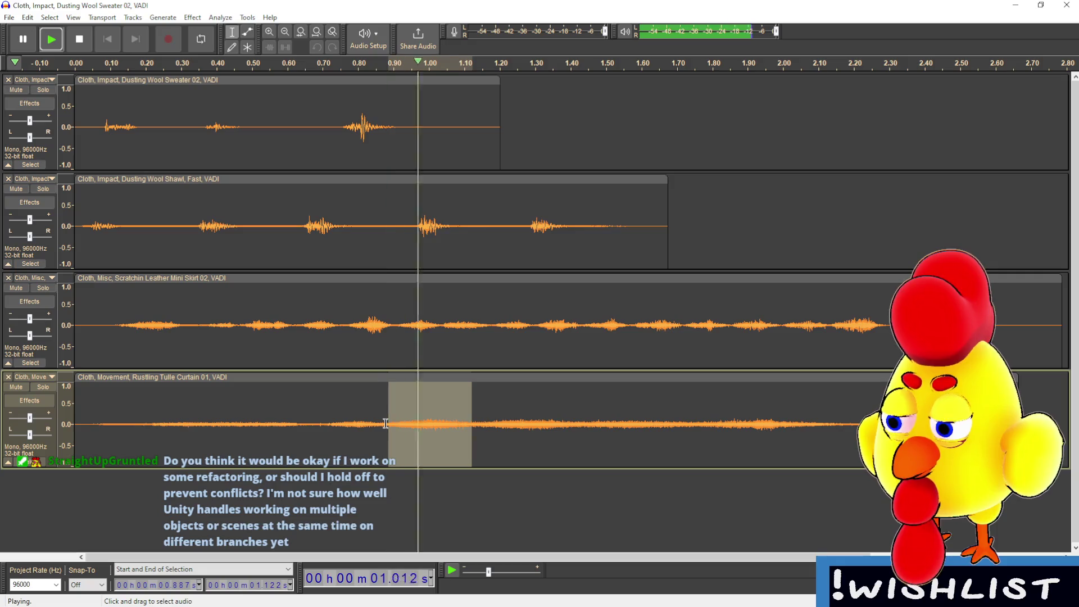
left_click_drag(678, 425, 577, 424)
left_click_drag(790, 424, 769, 424)
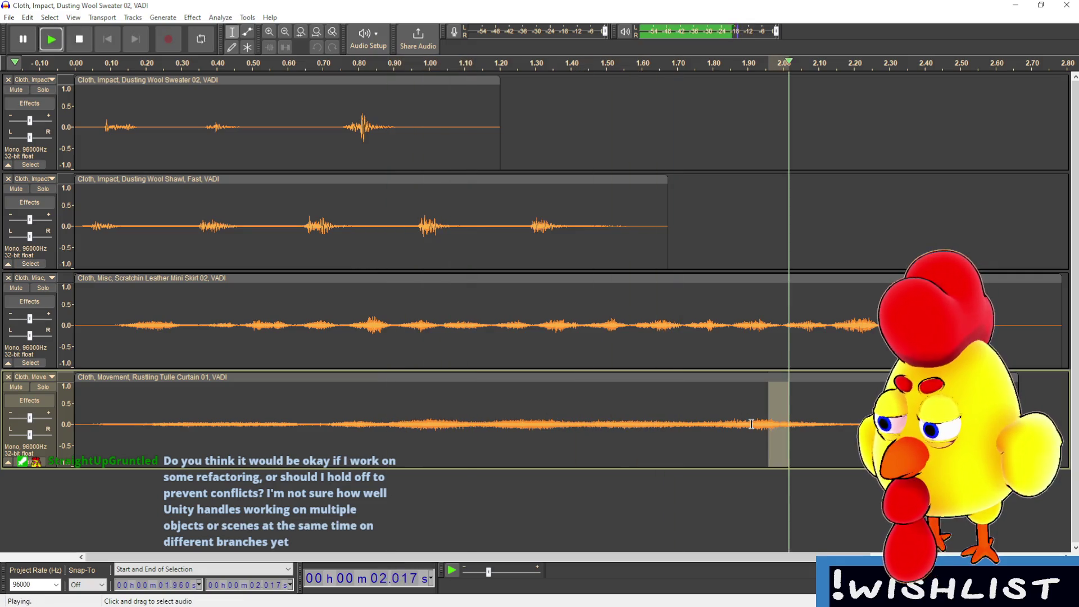
left_click_drag(192, 427, 299, 430)
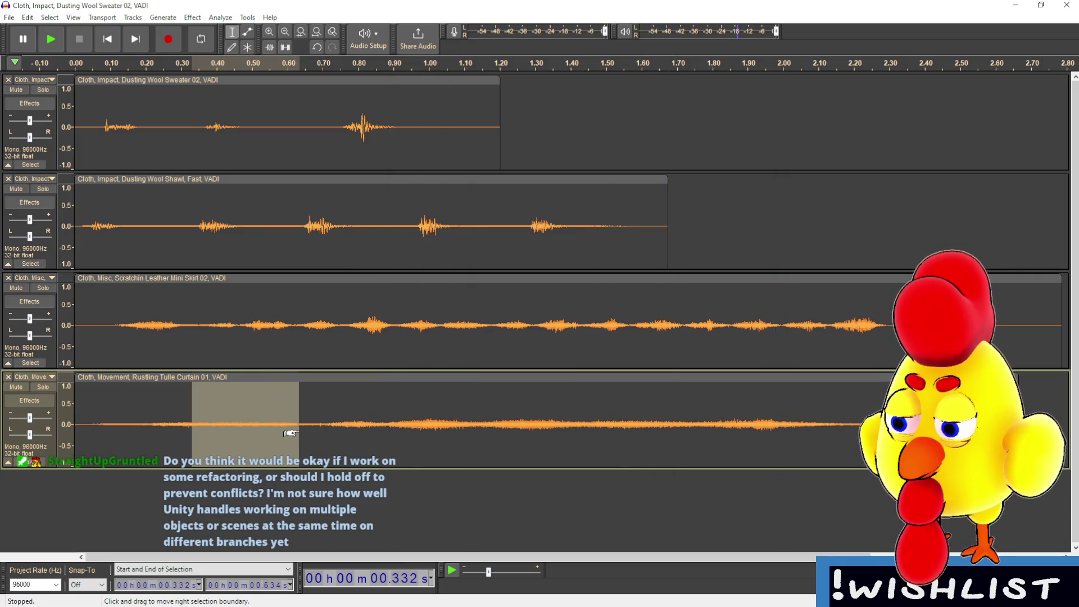
key("space")
- Replay a narrowed fourth-track range, then audition the big and small impacts on track one
mouse_move(199, 430)
left_mouse_down()
mouse_move(267, 430)
mouse_move(140, 425)
mouse_move(309, 427)
left_mouse_up()
key("Right")
key("space")
left_click(389, 429)
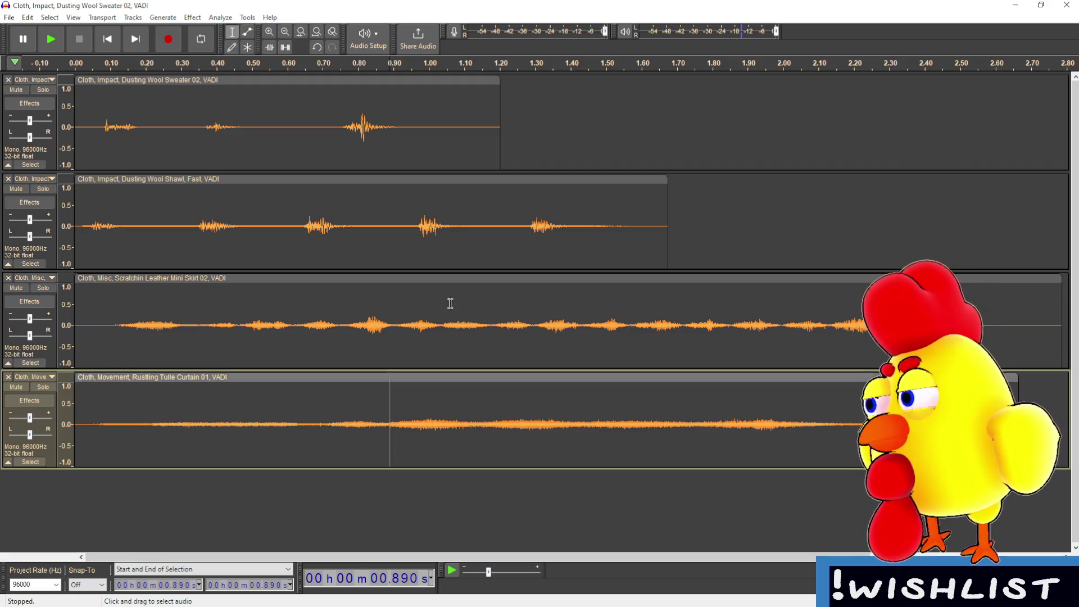
left_click_drag(404, 118, 346, 135)
key("space")
mouse_move(267, 128)
left_mouse_down()
mouse_move(198, 129)
mouse_move(258, 135)
mouse_move(243, 139)
left_mouse_up()
key("space")
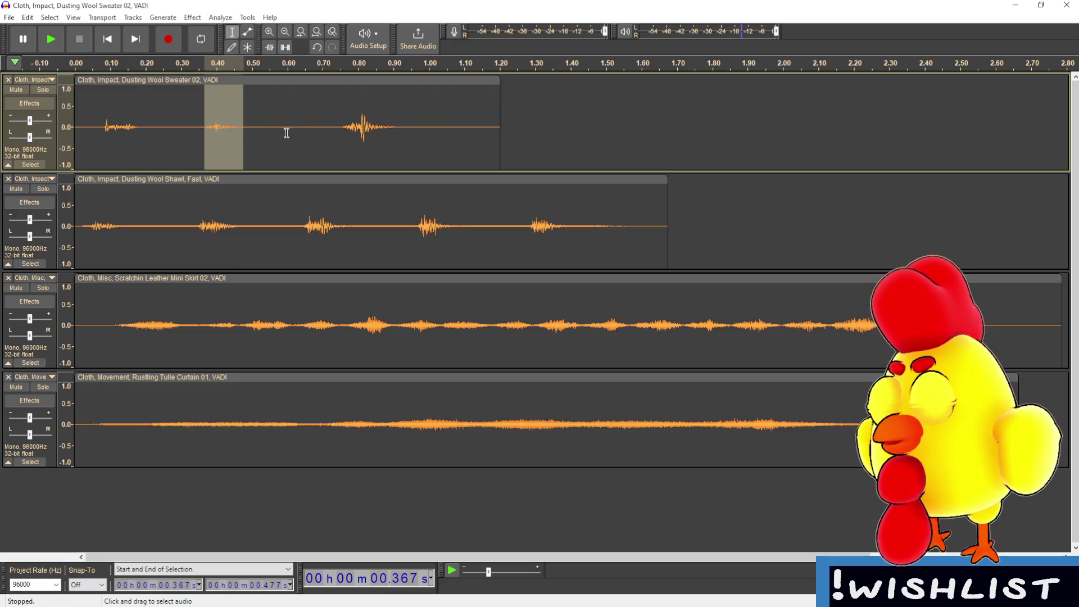
- Select the 0.369–0.487 s soft impact on the Sweater track, preview it, and split it with Ctrl+I
scroll(177, 131, "up", 3)
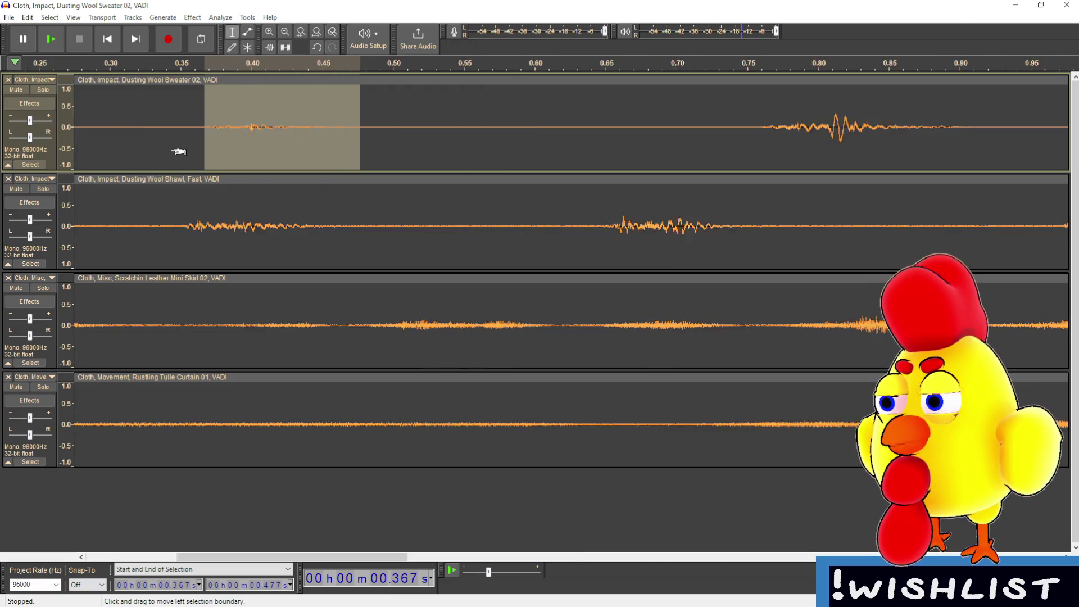
left_click(212, 134)
left_click_drag(214, 128, 507, 156)
scroll(502, 155, "down", 2)
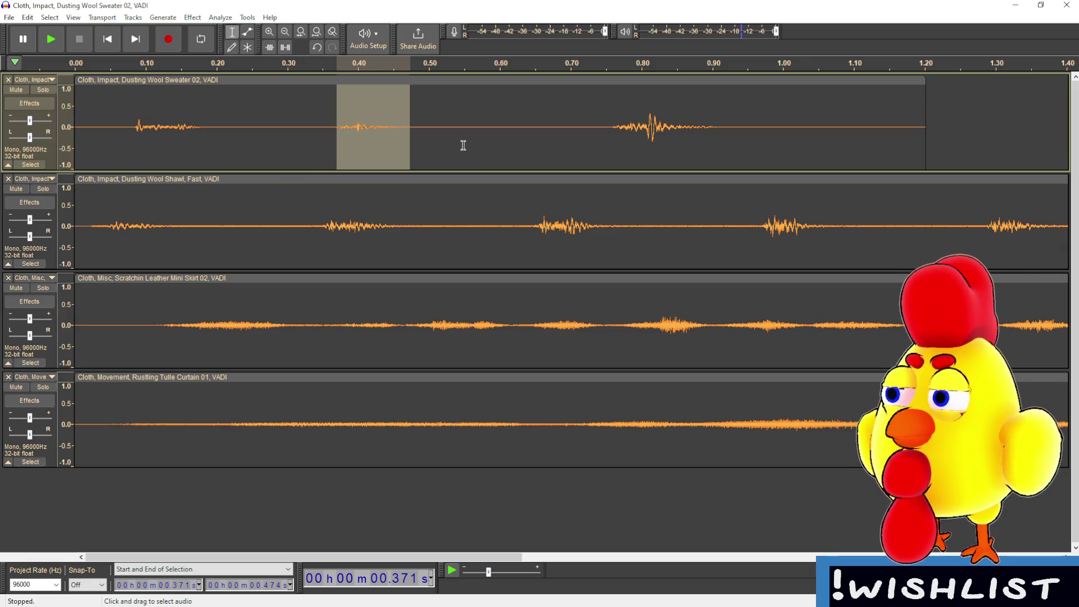
scroll(393, 151, "down", 1)
scroll(225, 169, "up", 2)
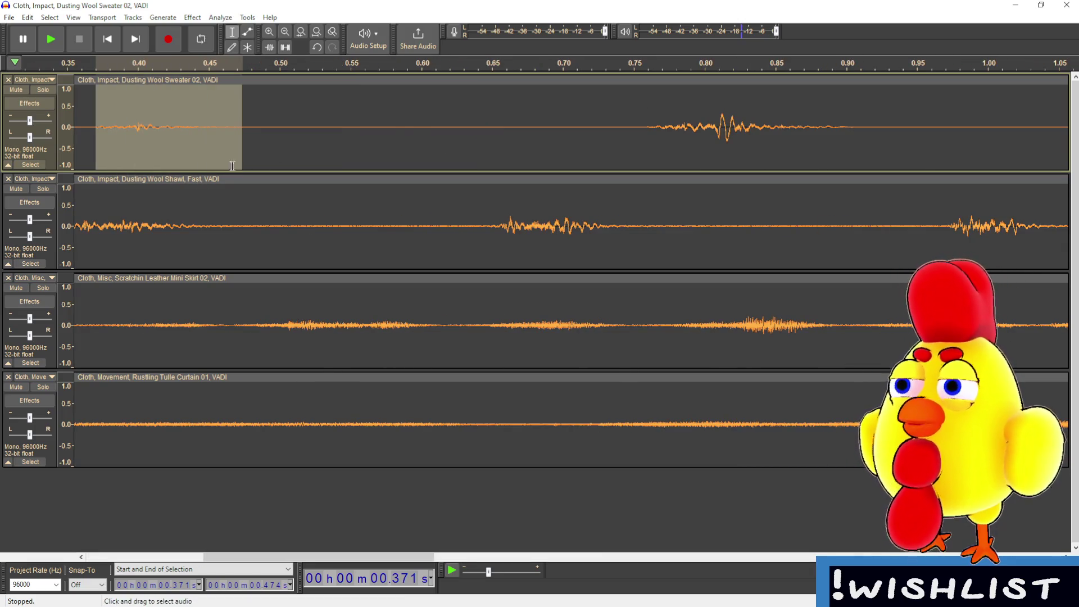
left_click(145, 508)
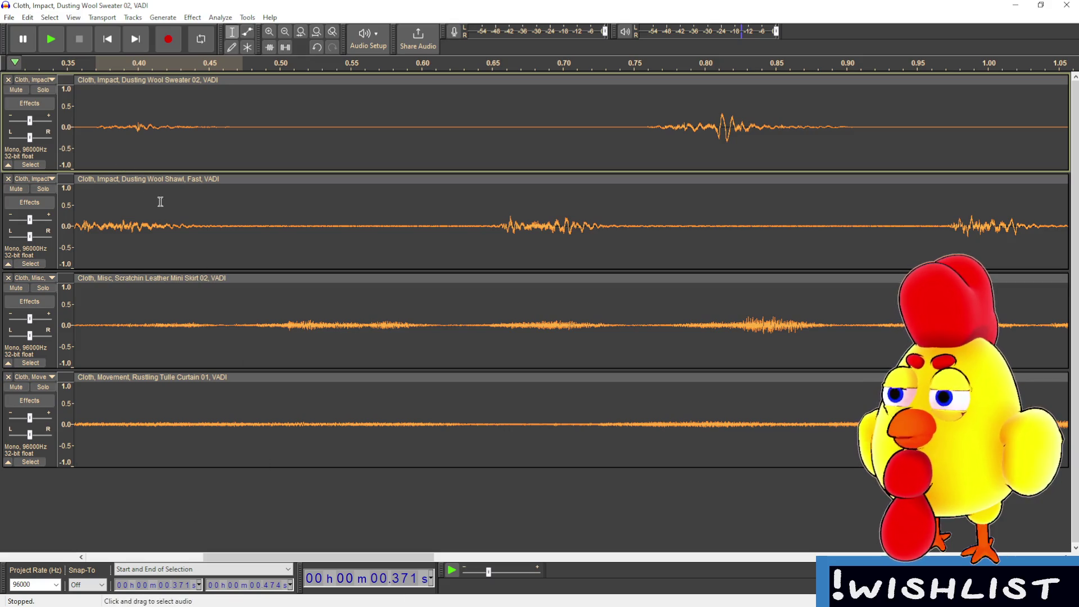
mouse_move(93, 131)
left_mouse_down()
mouse_move(282, 143)
mouse_move(260, 145)
left_mouse_up()
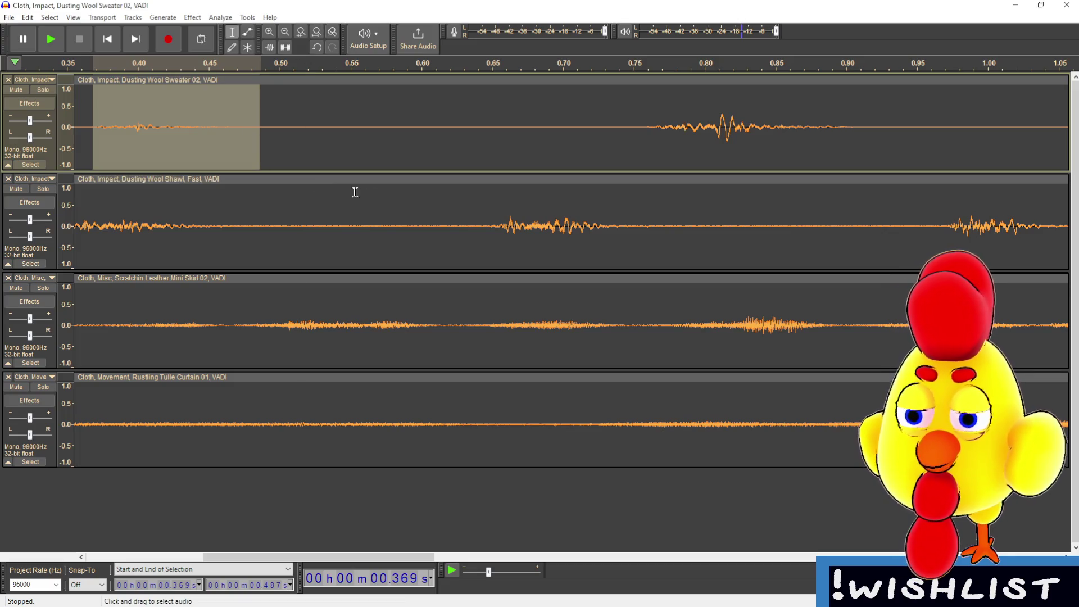
key("space")
key("space")
key("space")
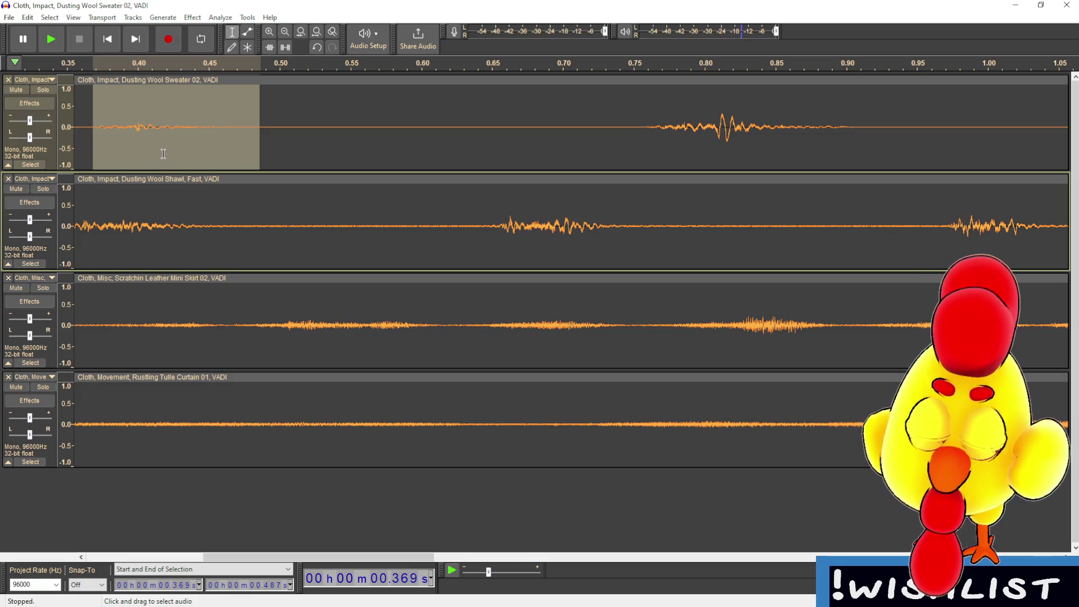
key("ctrl+i")
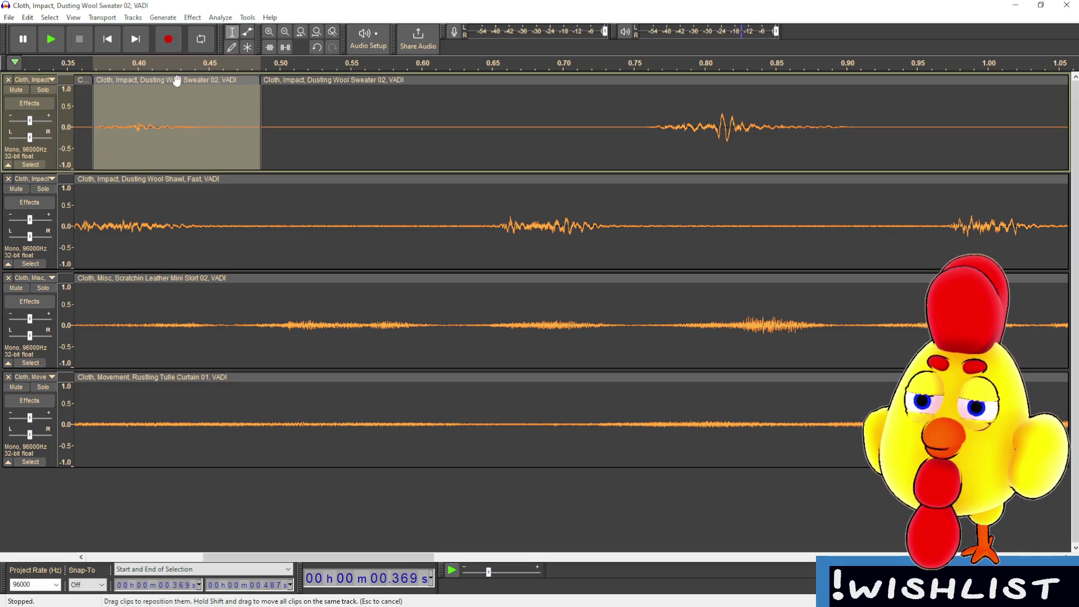
- Add a new empty stereo track, Audio 1, from the Tracks menu
left_click(192, 17)
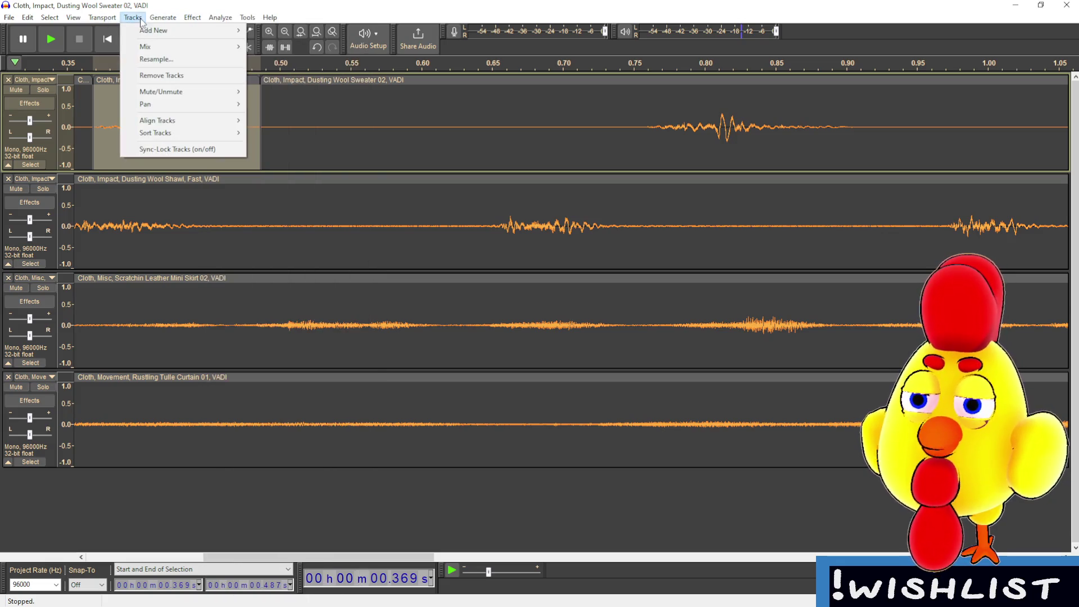
mouse_move(228, 32)
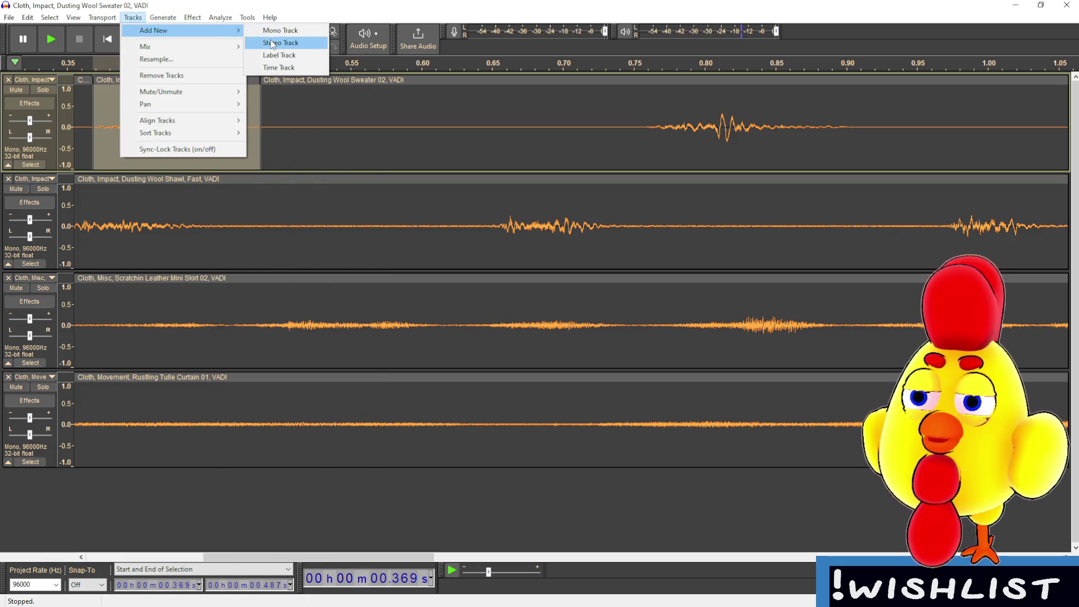
left_click(272, 43)
scroll(179, 162, "up", 3)
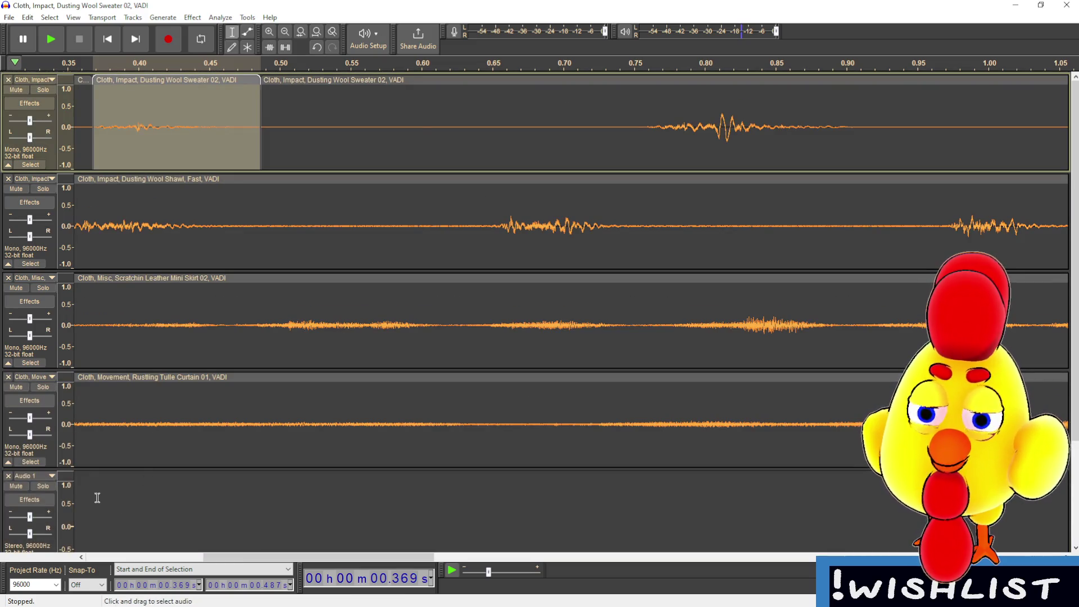
scroll(208, 104, "down", 4)
scroll(200, 416, "up", 4)
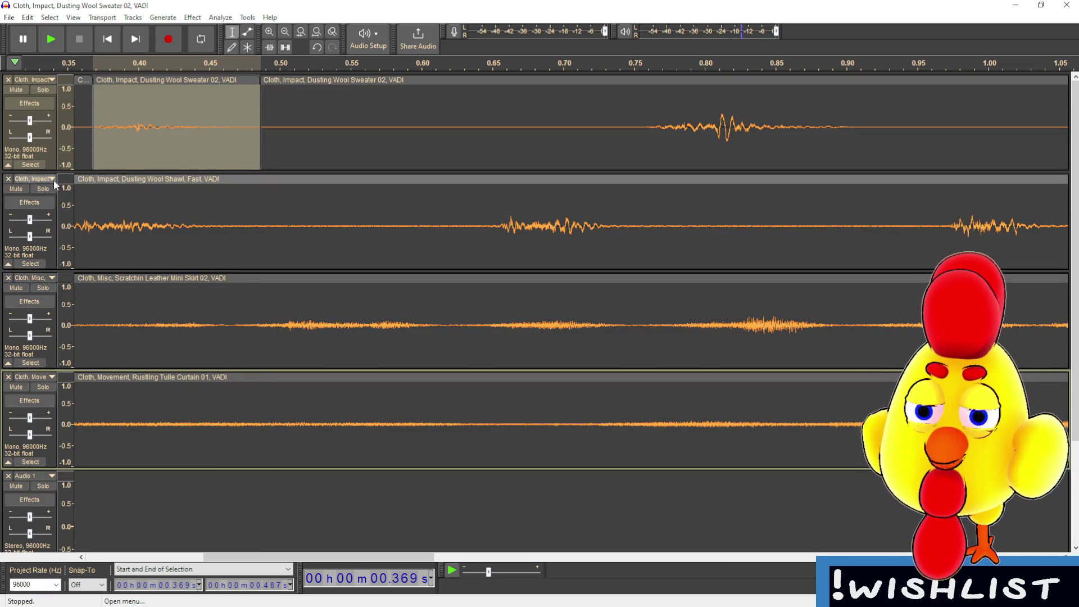
- Collapse the Shawl, Scratchin Leather and Cloth Movement tracks, then paste the isolated impact into Audio 1
left_click(52, 179)
left_click(289, 191)
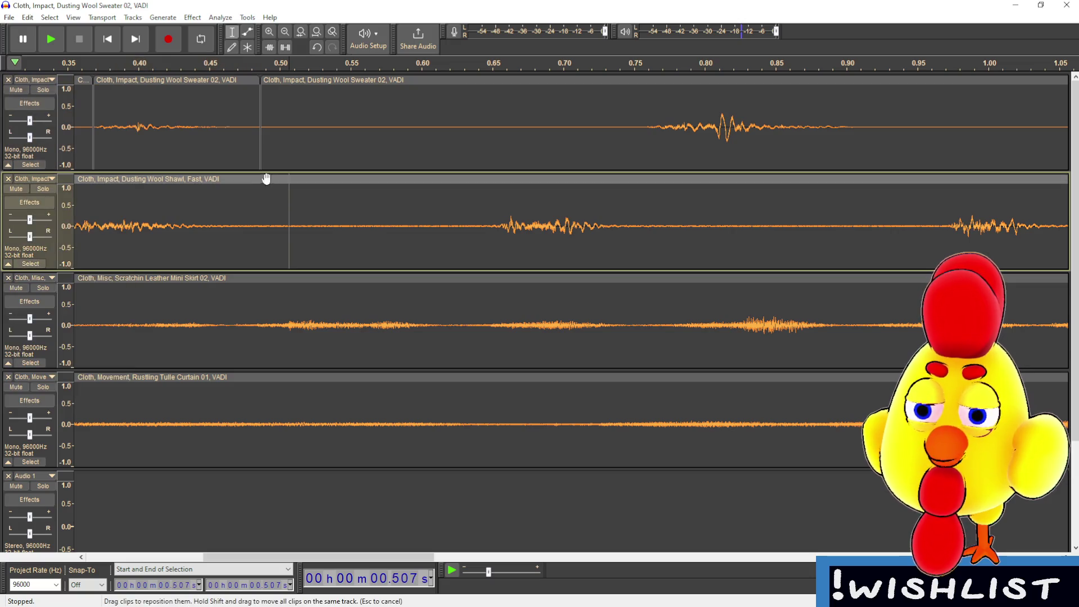
left_click(11, 263)
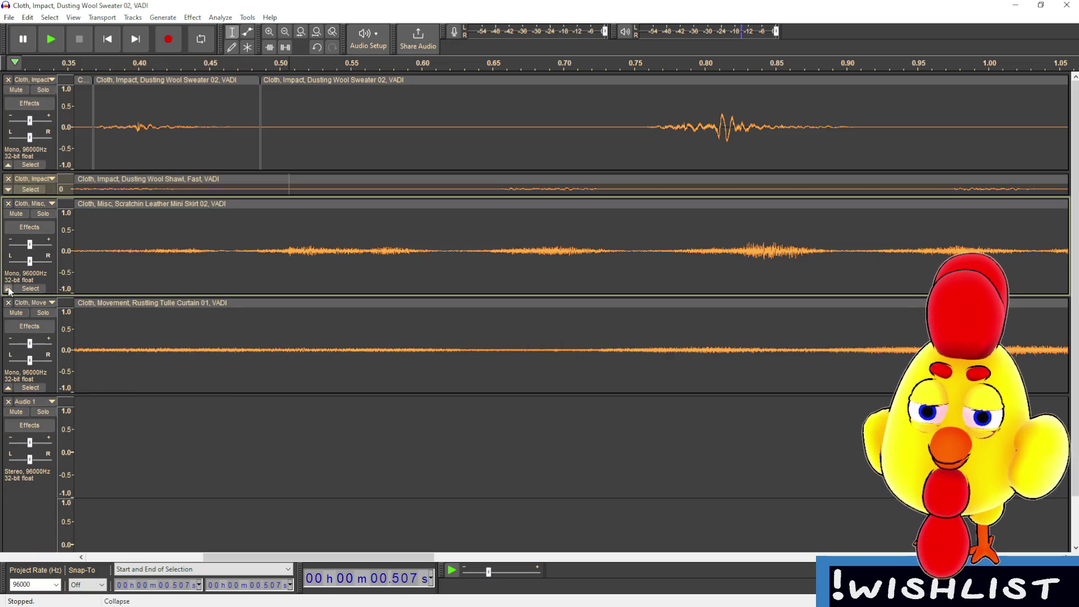
left_click(9, 288)
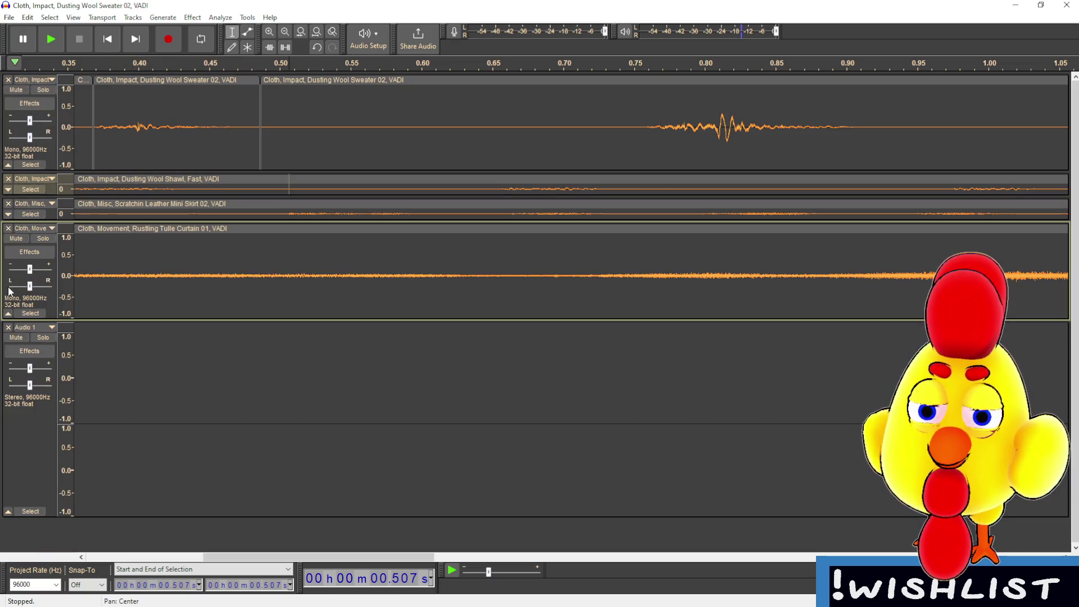
left_click(8, 316)
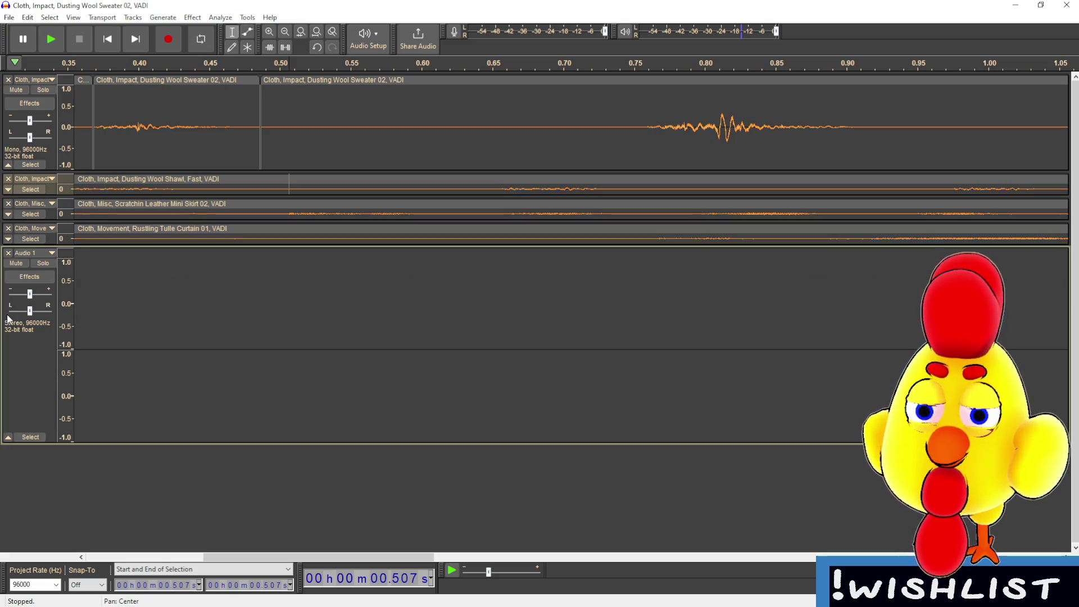
left_click(172, 108)
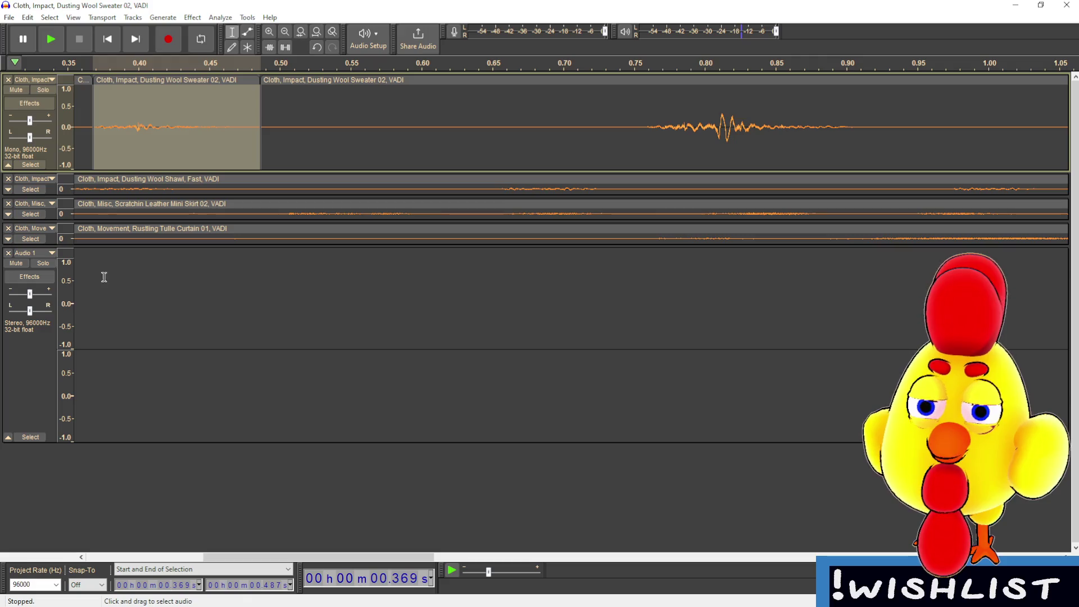
key("ctrl+v")
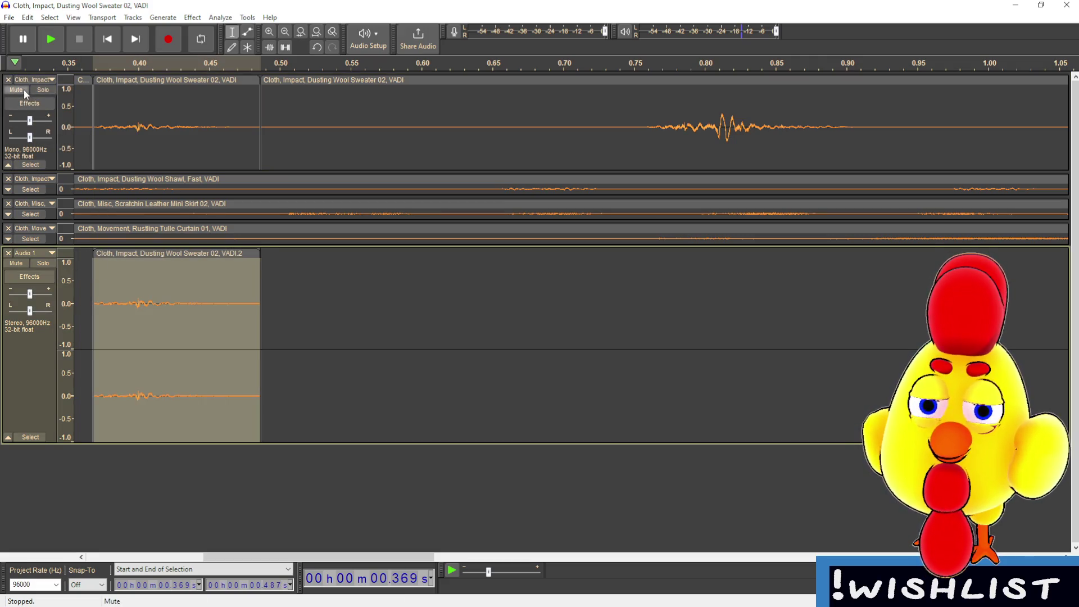
- Mute the original Sweater track, solo Audio 1, and trim the pasted clip's edges
left_click(43, 263)
left_click(319, 276)
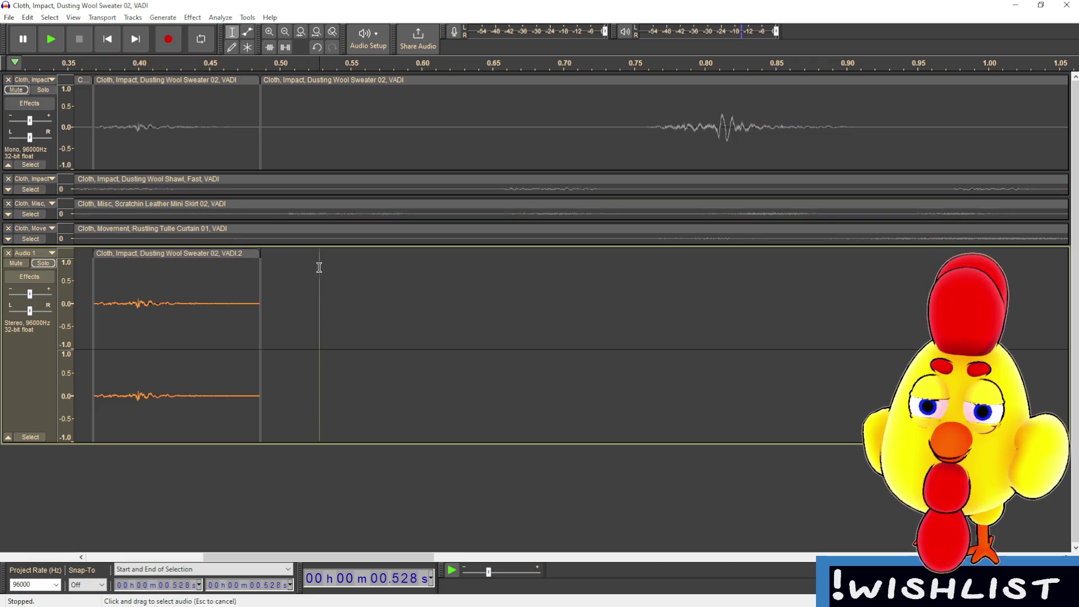
left_click(297, 280)
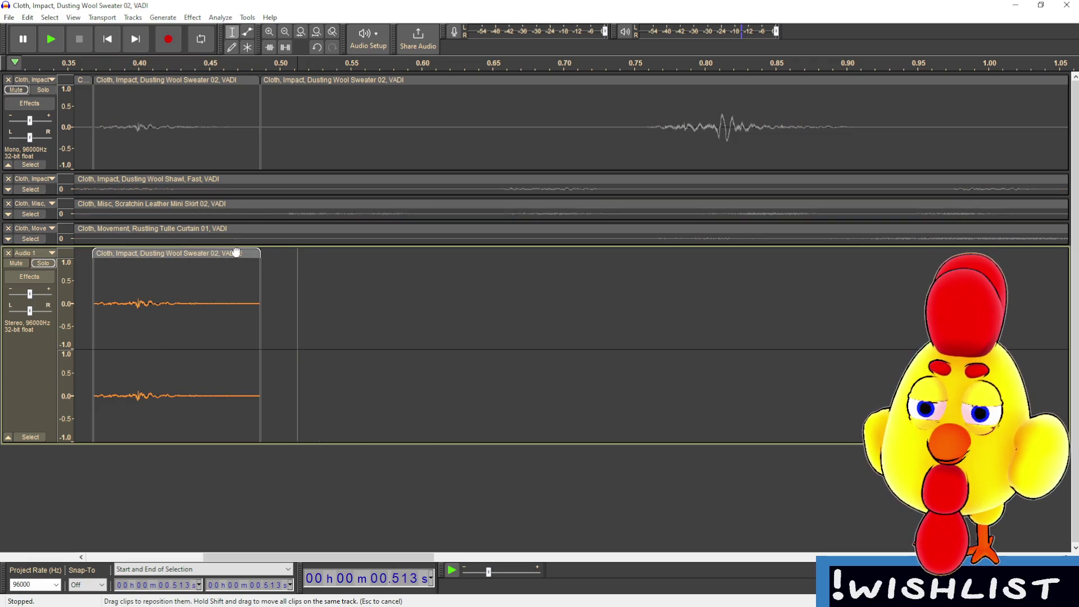
double_click(233, 260)
left_click_drag(265, 261, 257, 264)
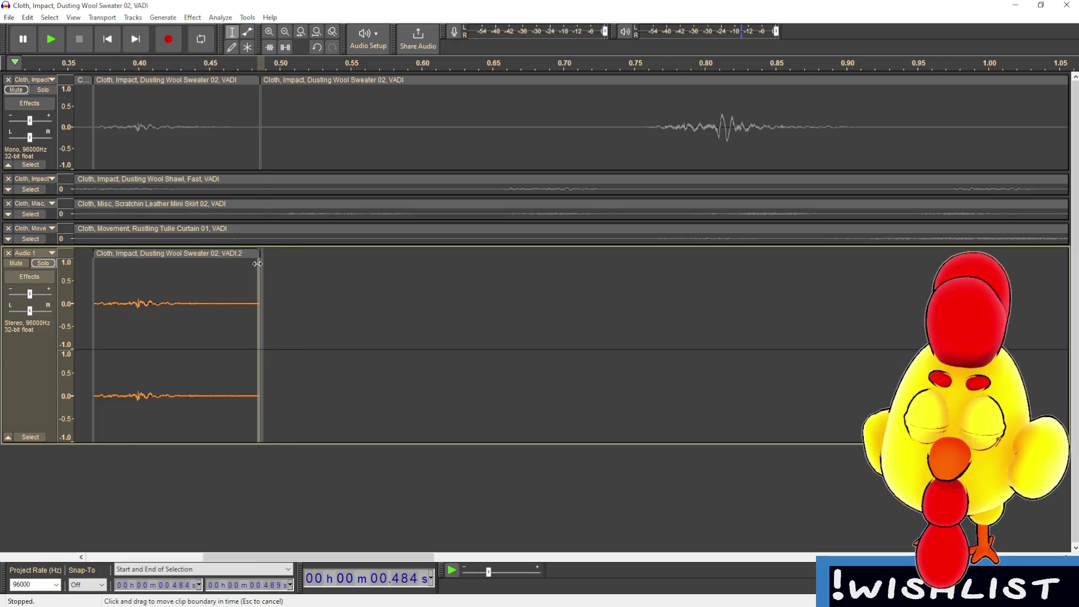
mouse_move(94, 282)
left_mouse_down()
mouse_move(131, 262)
mouse_move(119, 284)
mouse_move(90, 296)
left_mouse_up()
left_click(115, 295)
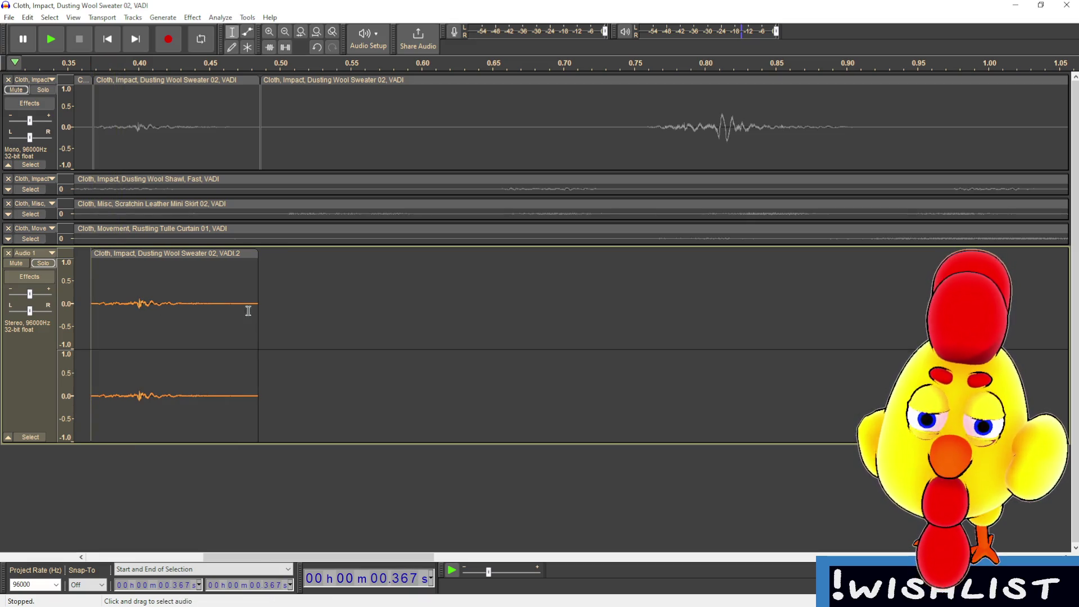
mouse_move(216, 259)
left_mouse_down()
mouse_move(311, 258)
mouse_move(198, 252)
mouse_move(214, 255)
left_mouse_up()
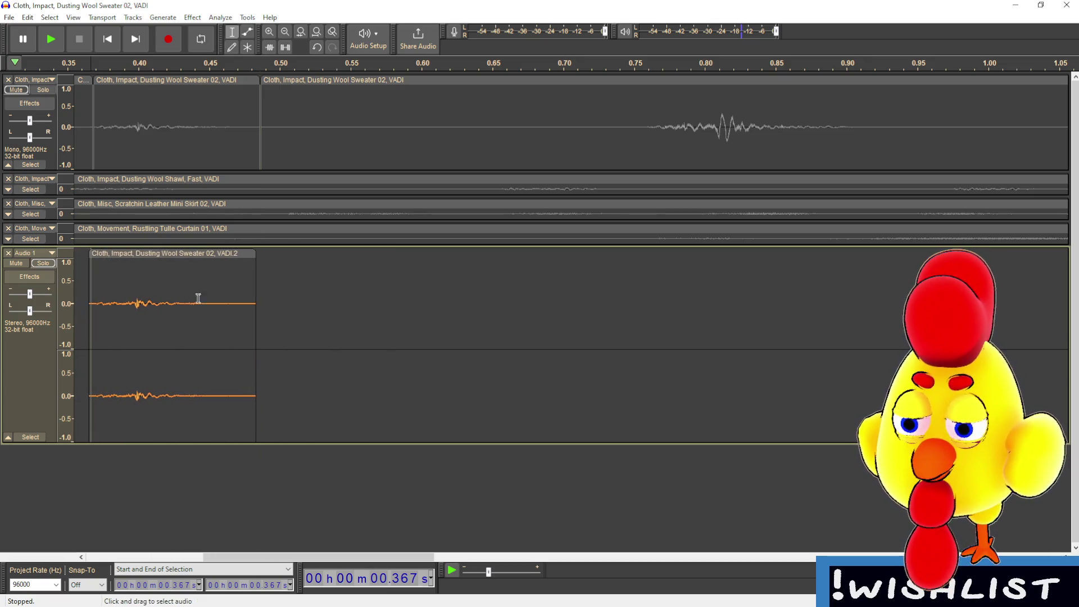
- Play the soloed Audio 1 clip to check the trim
scroll(102, 479, "up", 2)
scroll(325, 497, "down", 1)
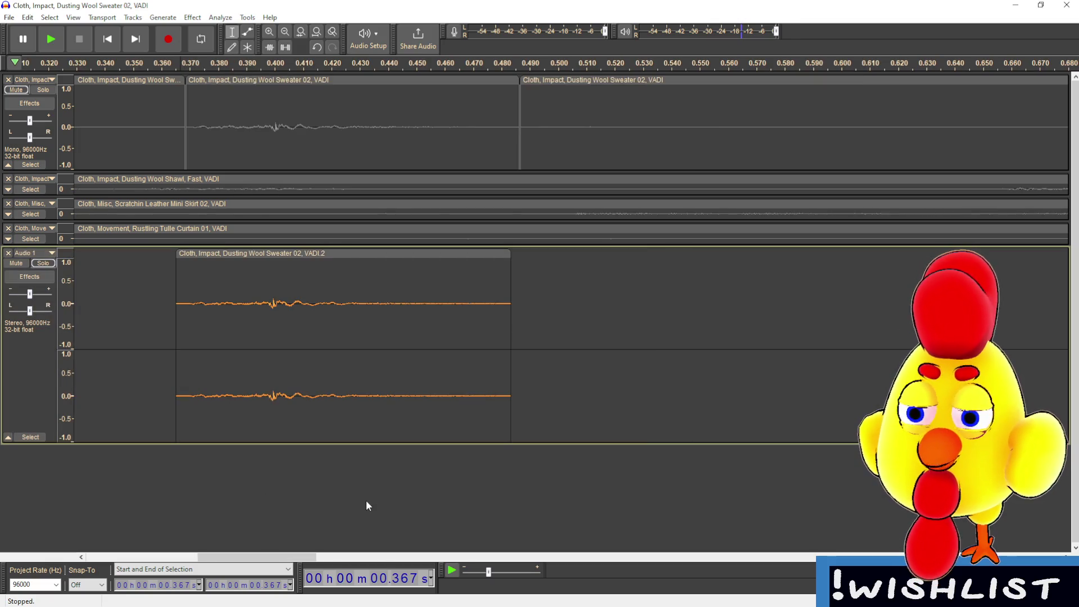
left_click(173, 315)
left_click(59, 37)
key("space")
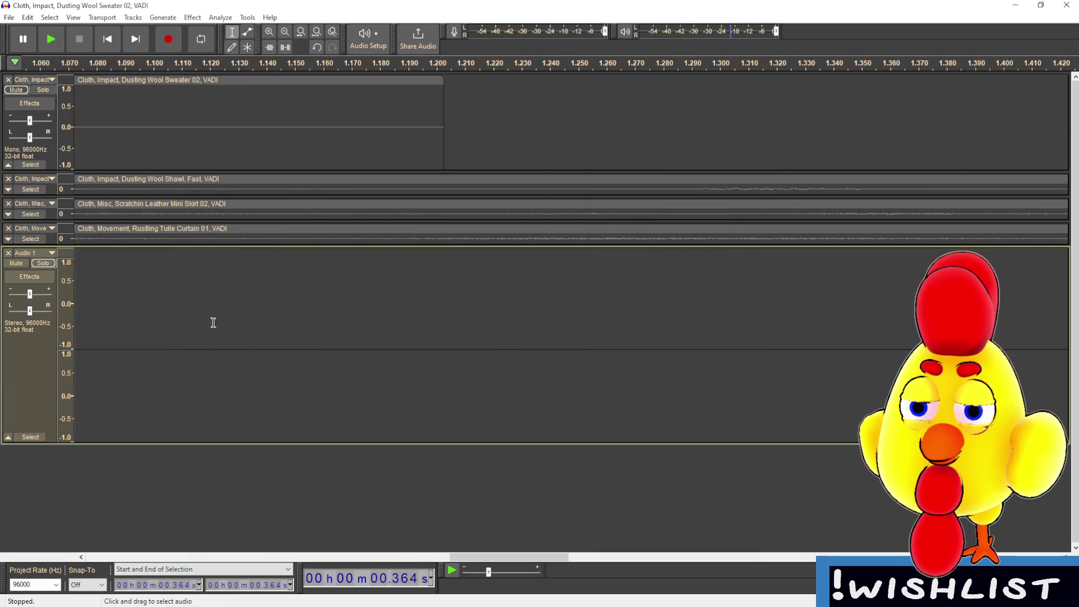
- Select the Audio 1 clip region from 0.363 s to 0.499 s
scroll(244, 475, "down", 3)
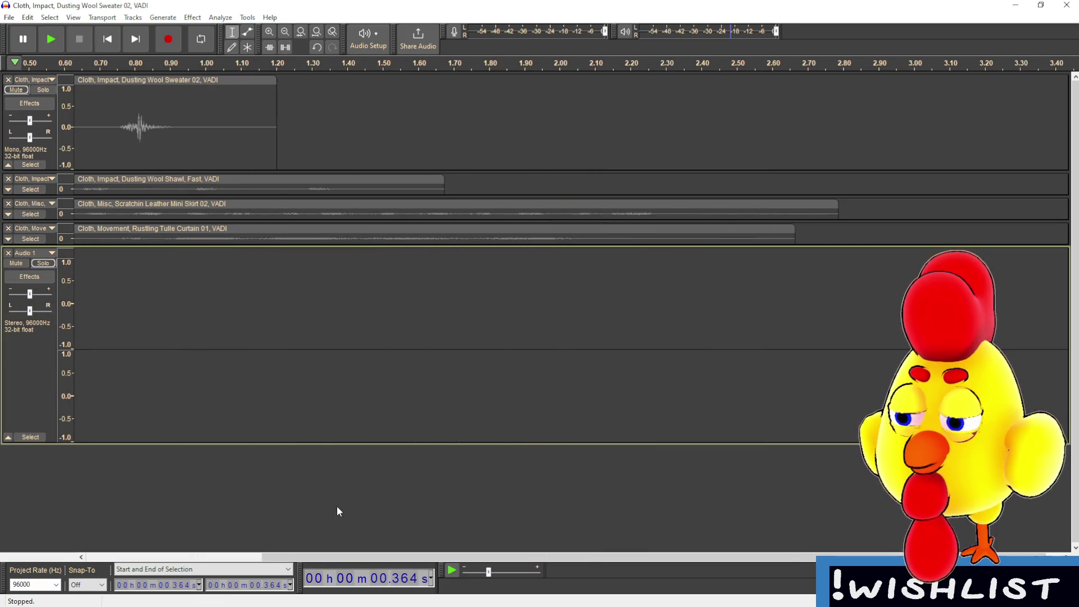
scroll(337, 506, "left", 1)
scroll(298, 564, "left", 3)
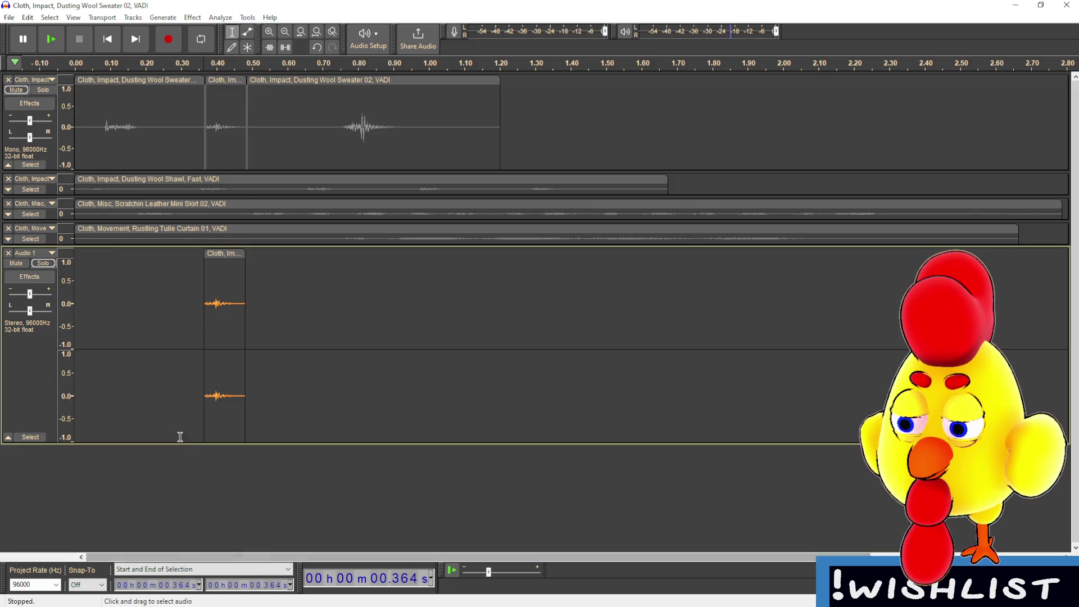
scroll(217, 466, "up", 2)
scroll(253, 457, "up", 1)
left_click_drag(253, 558, 268, 560)
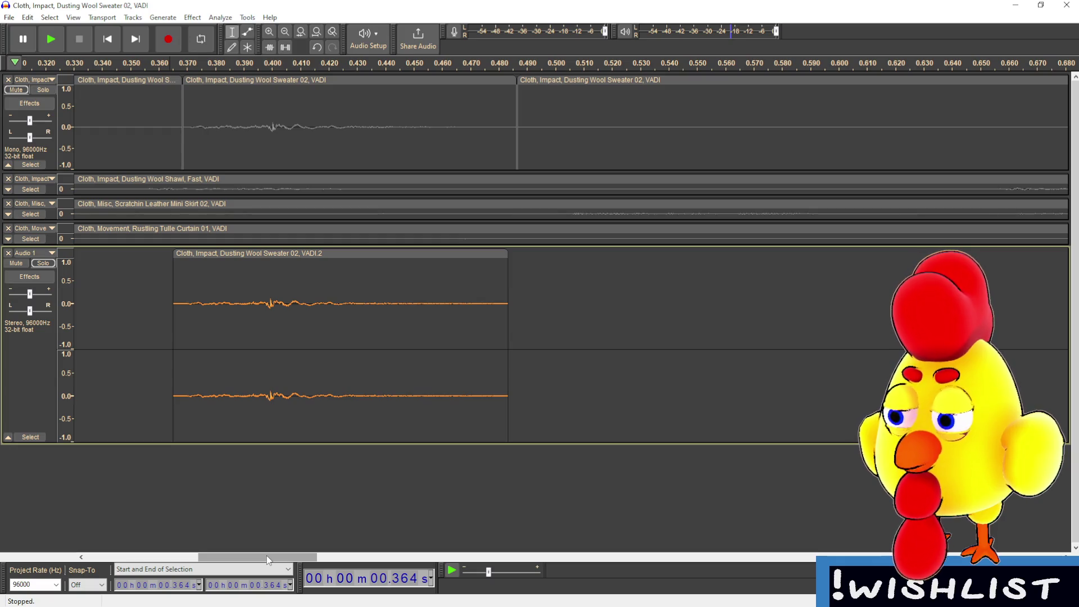
left_click_drag(269, 557, 266, 556)
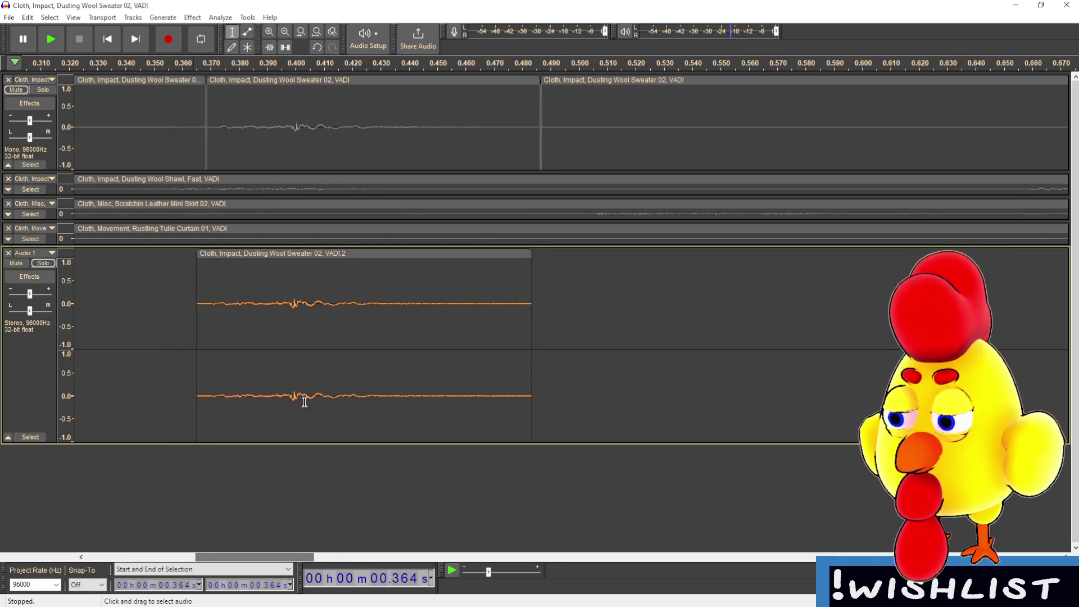
left_click(193, 284)
left_click(576, 299, "shift")
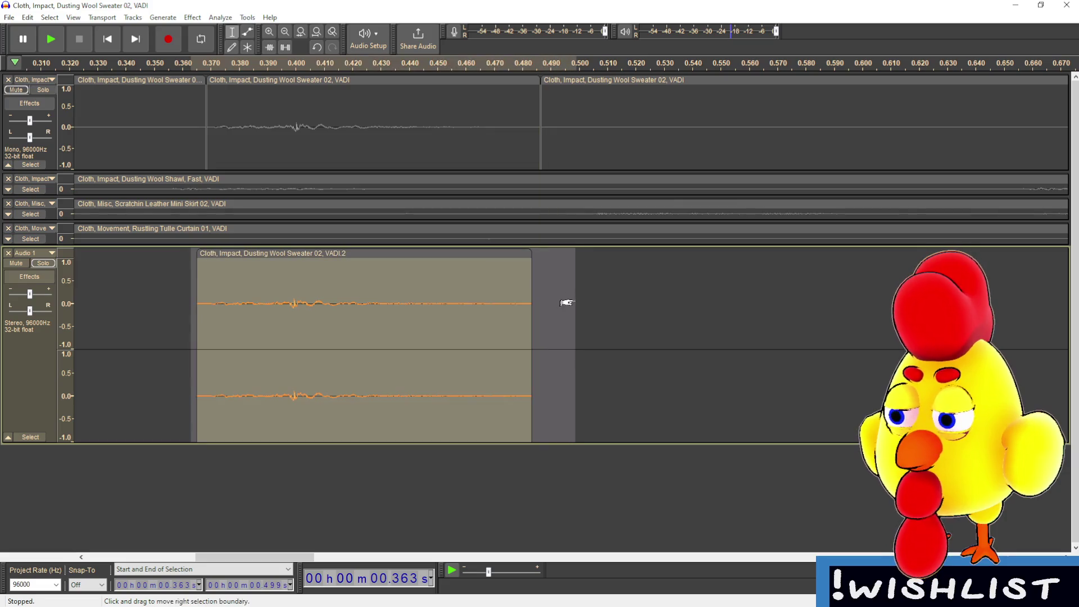
- Loop-play the clip over 0.363–0.480 s, then remove the loop and replay the selected sweater clip
key("space")
key("space")
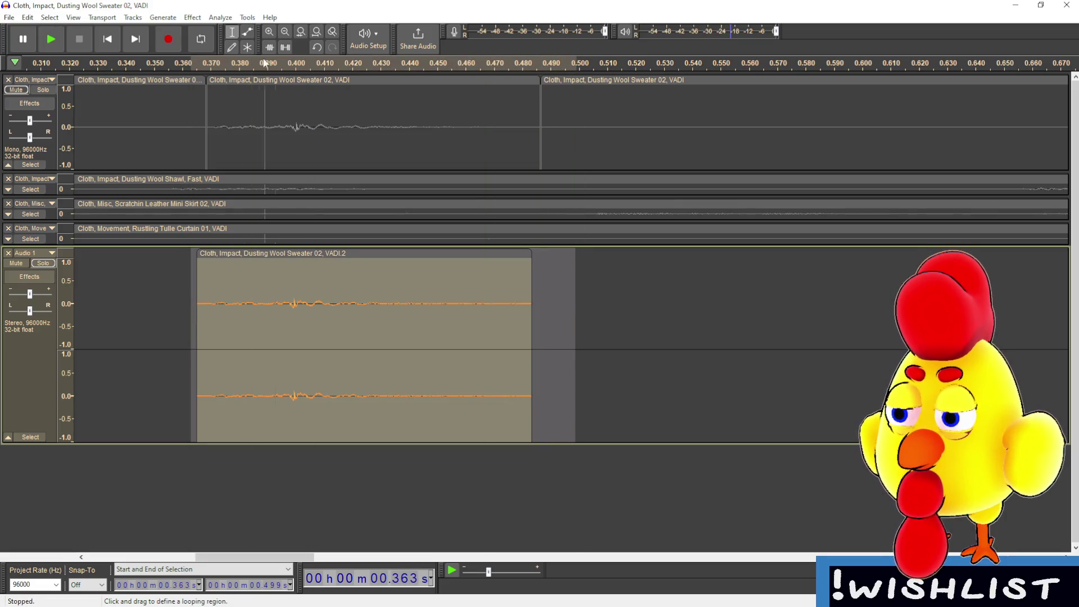
left_click_drag(193, 62, 534, 71)
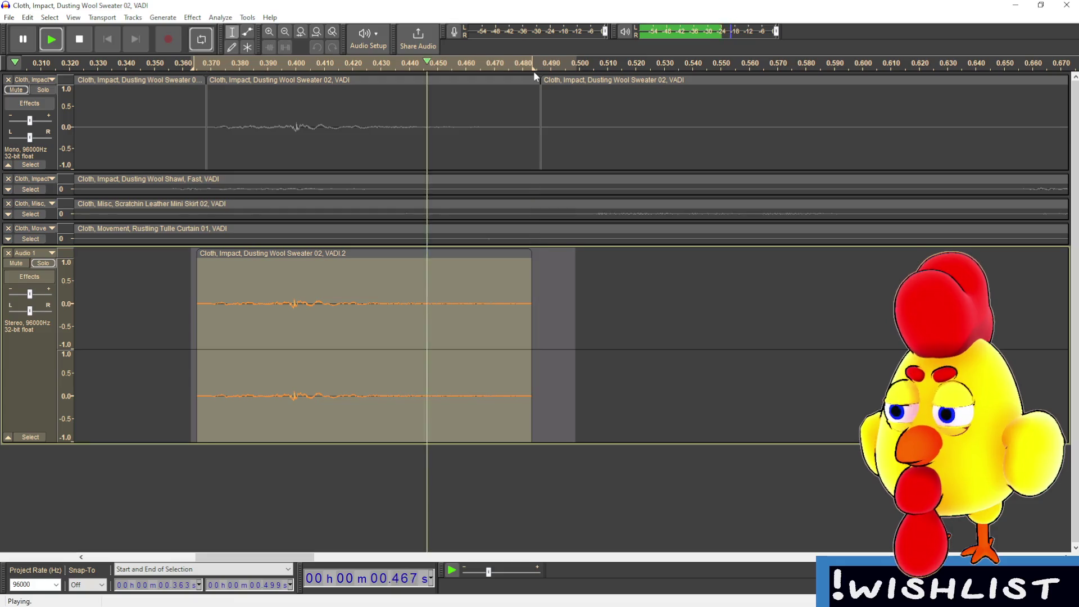
key("space")
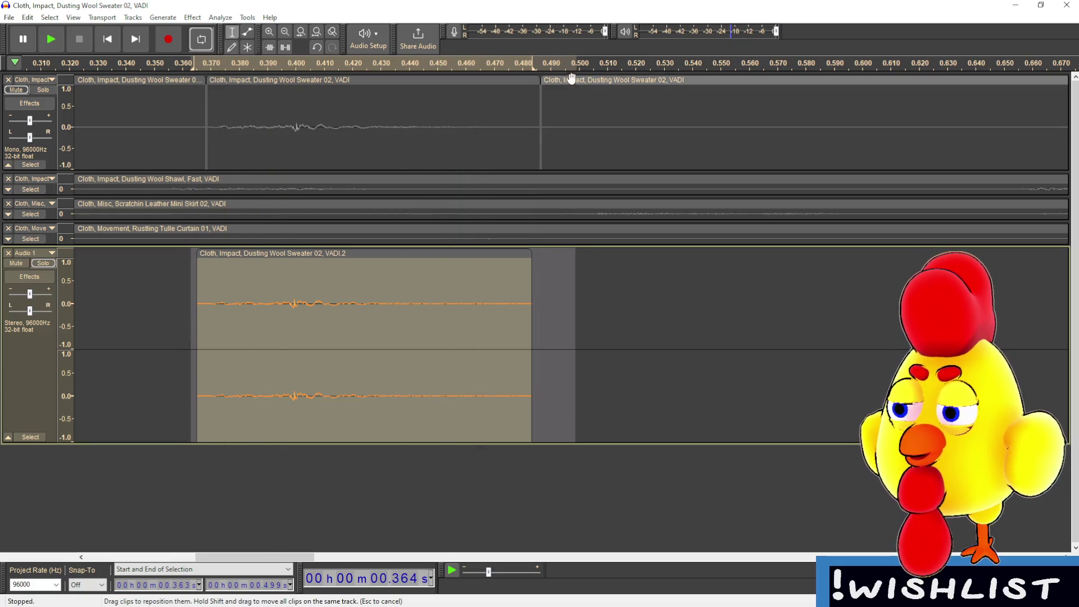
mouse_move(532, 71)
left_mouse_down()
mouse_move(186, 71)
mouse_move(196, 80)
left_mouse_up()
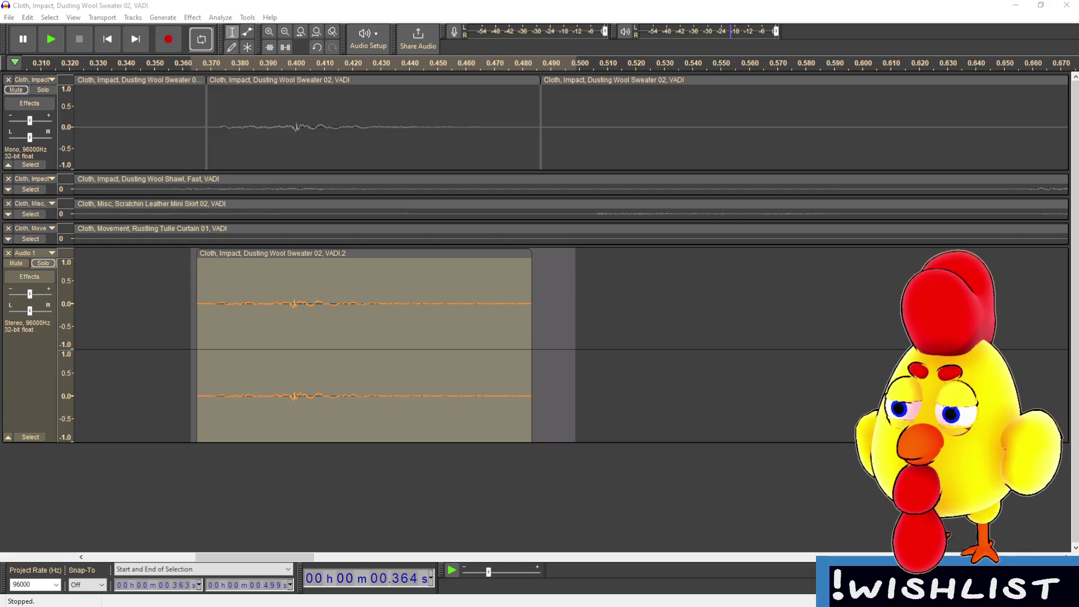
left_click(357, 250)
key("space")
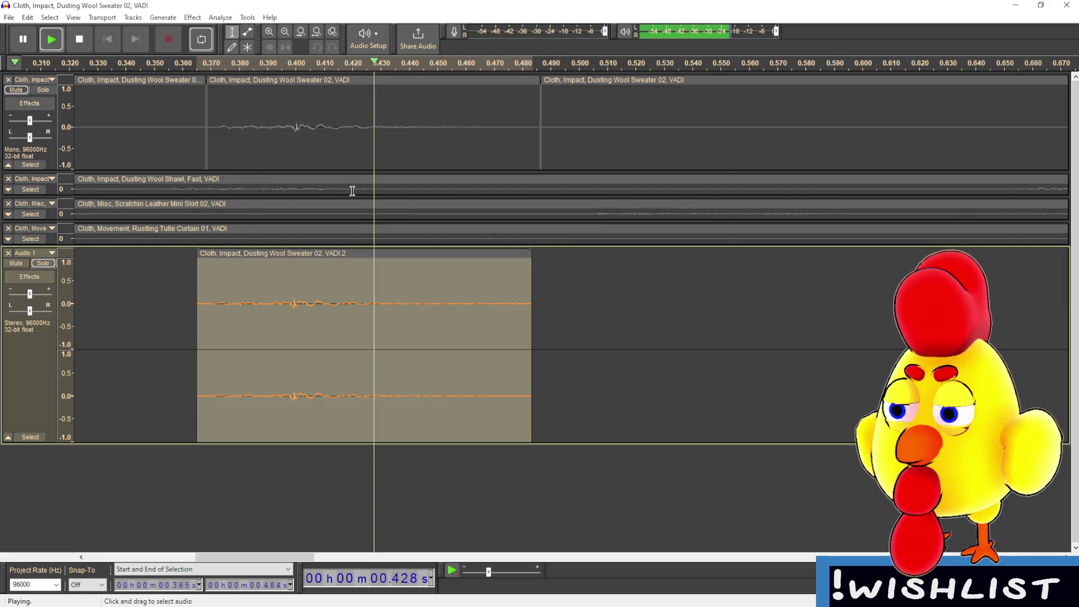
- Select the clip's final milliseconds, about 0.480–0.484 s, and bring up the Effect menu
scroll(352, 191, "right", 5)
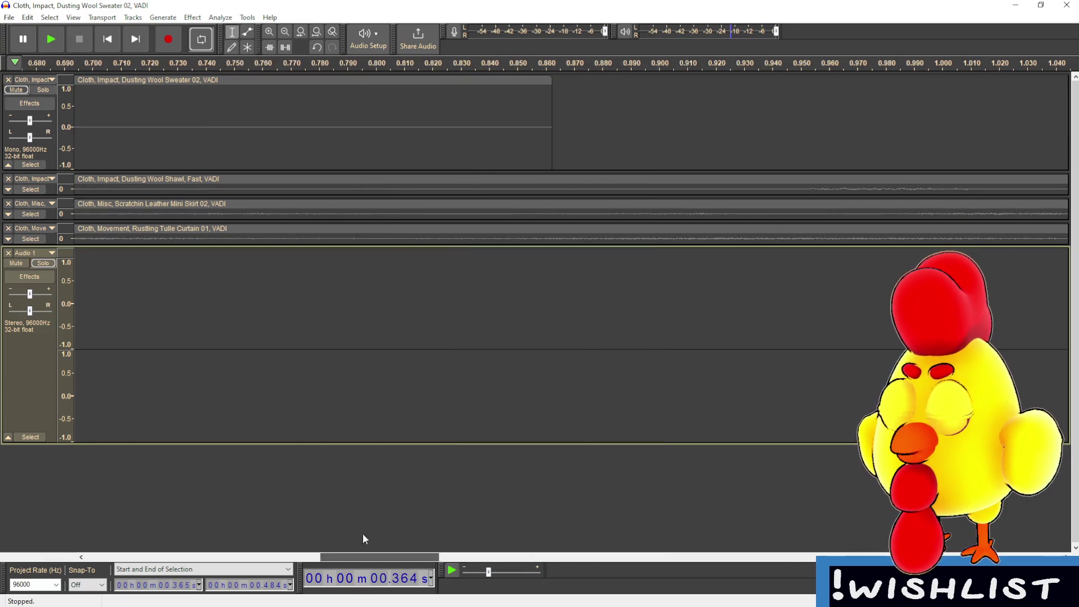
scroll(114, 534, "left", 6)
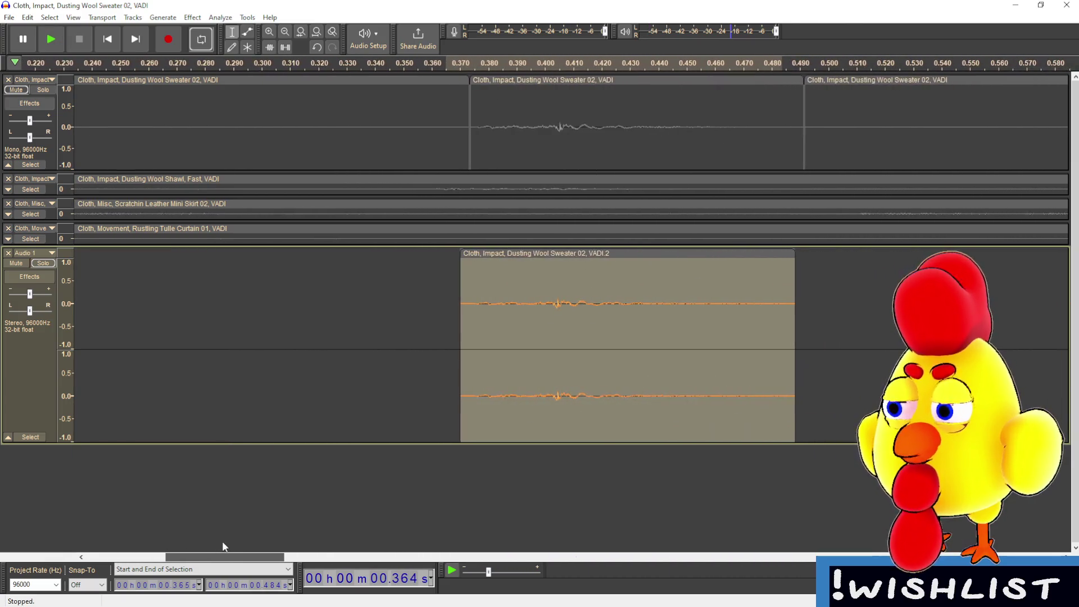
scroll(223, 547, "right", 1)
left_click(518, 428)
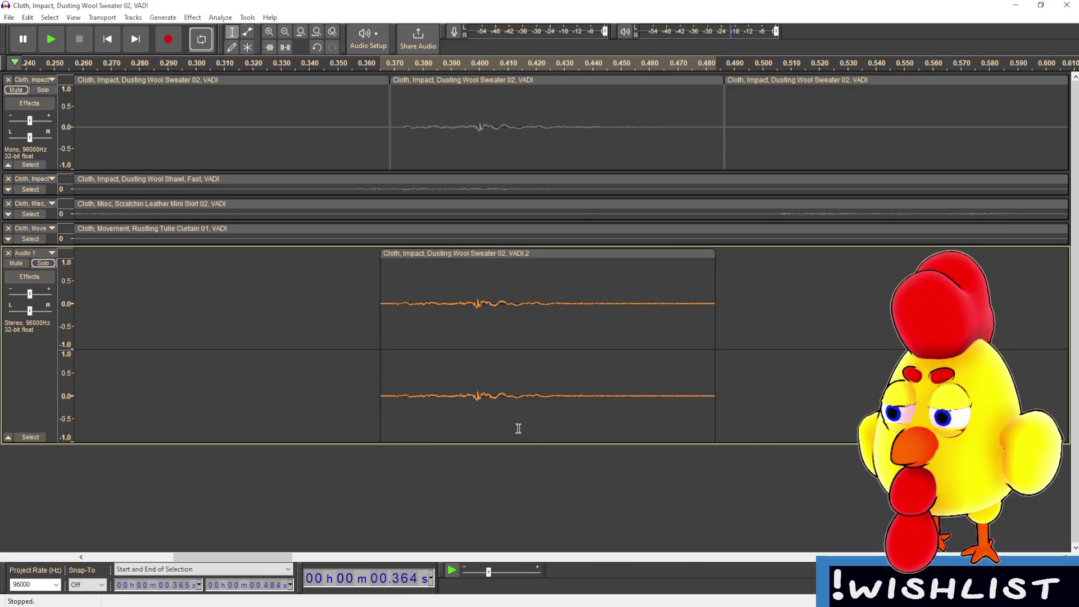
left_click(513, 252)
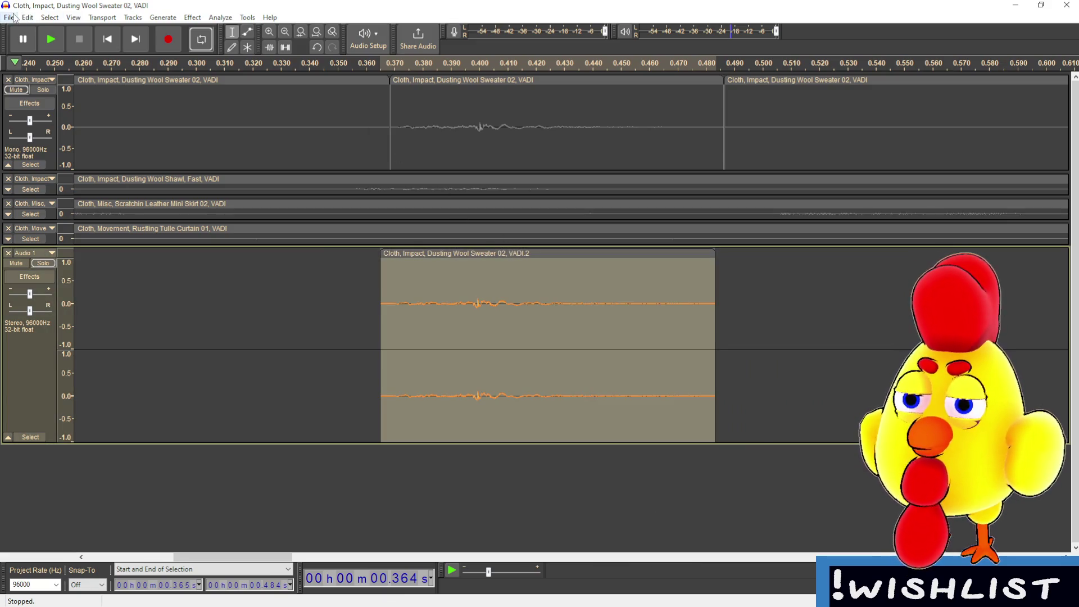
left_click_drag(381, 357, 386, 299)
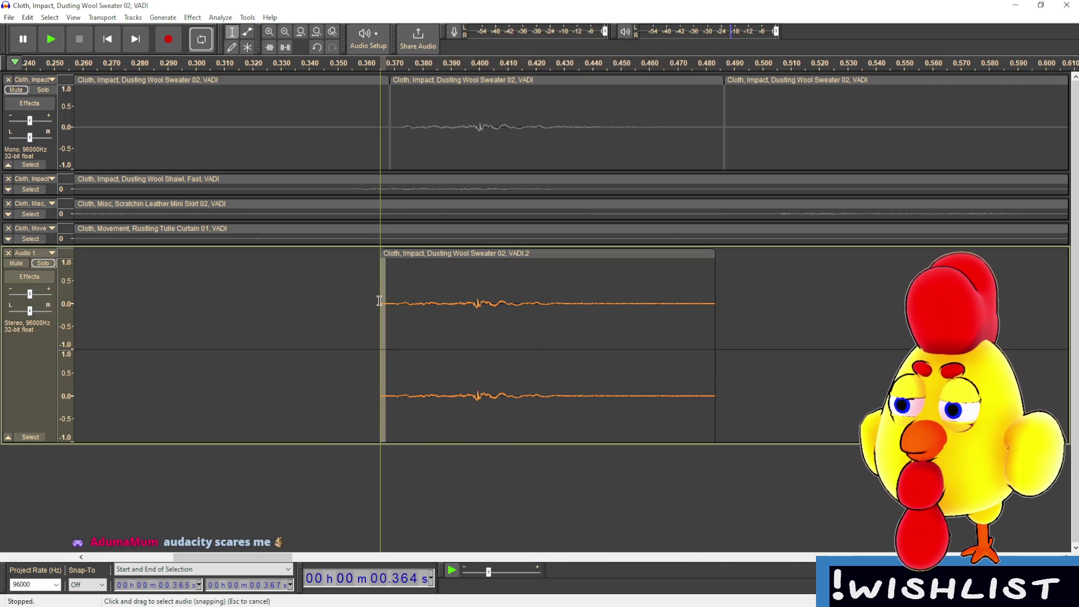
left_click(330, 335)
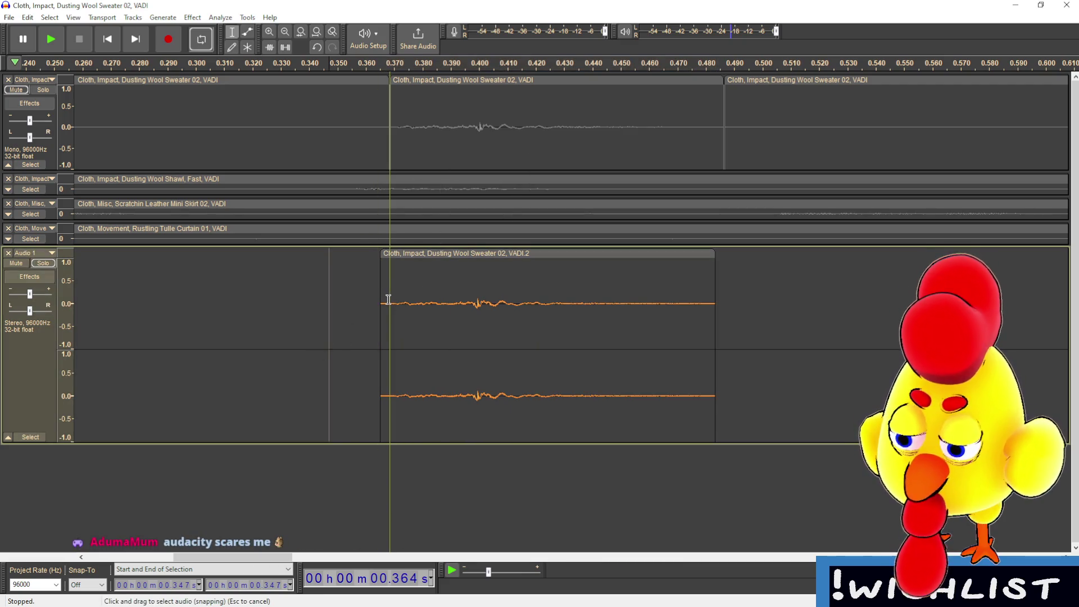
left_click_drag(707, 298, 715, 300)
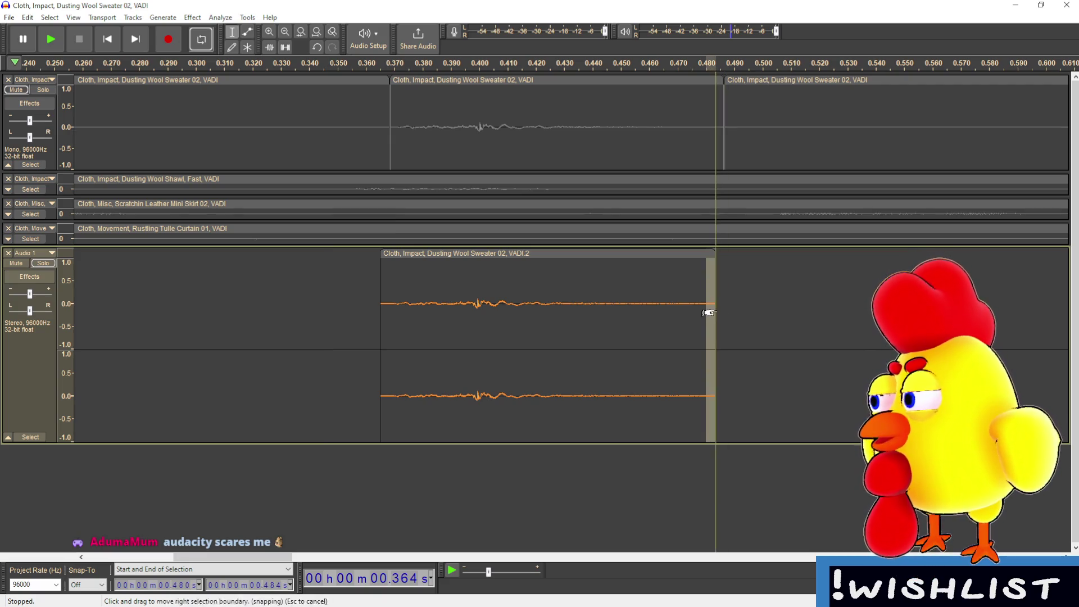
left_click(192, 17)
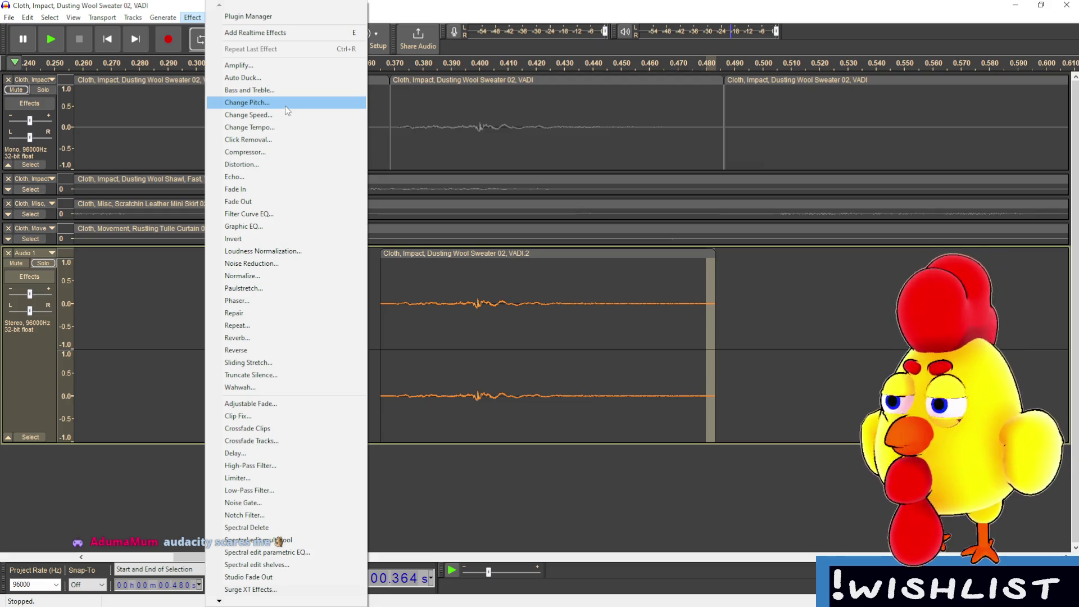
- Apply Fade Out twice to the selected ending of the sweater clip
left_click(257, 201)
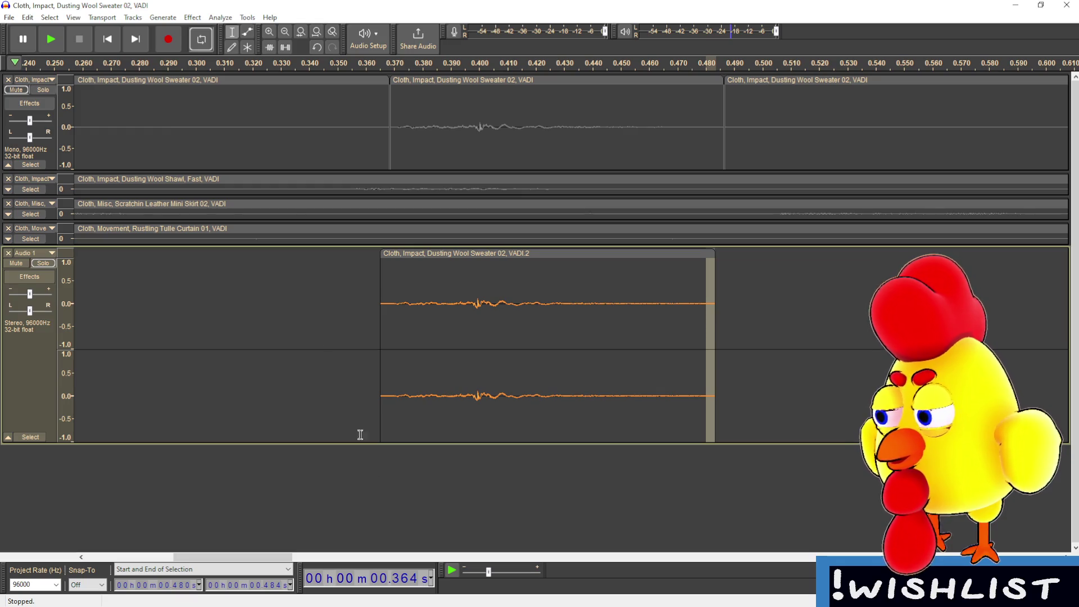
left_click(192, 17)
left_click(247, 201)
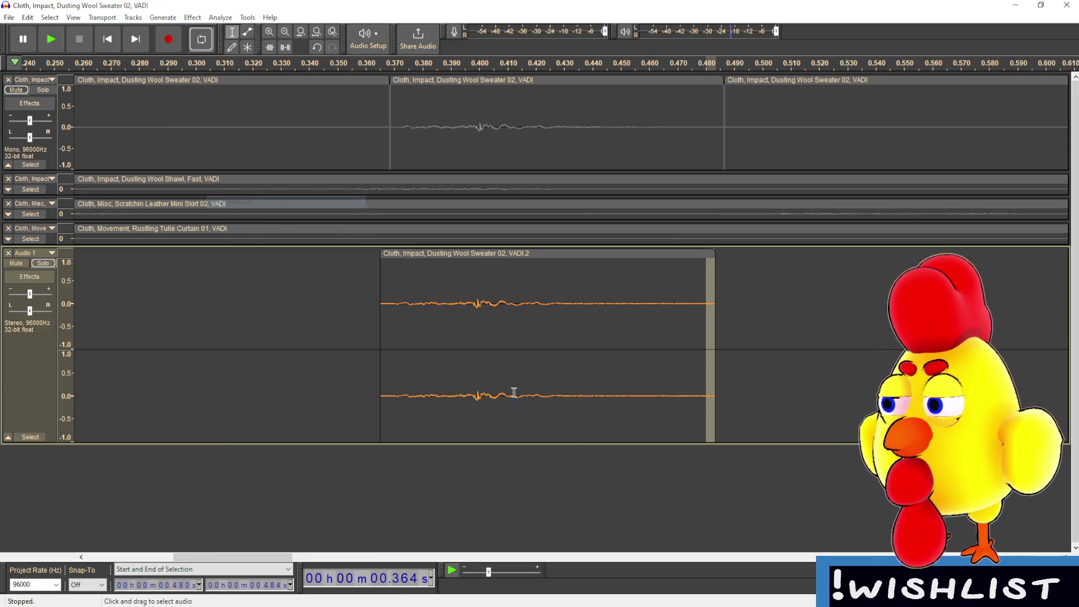
- Fade in the clip's first few milliseconds, then slide it earlier to start near 0.259 s
left_click_drag(389, 304, 381, 304)
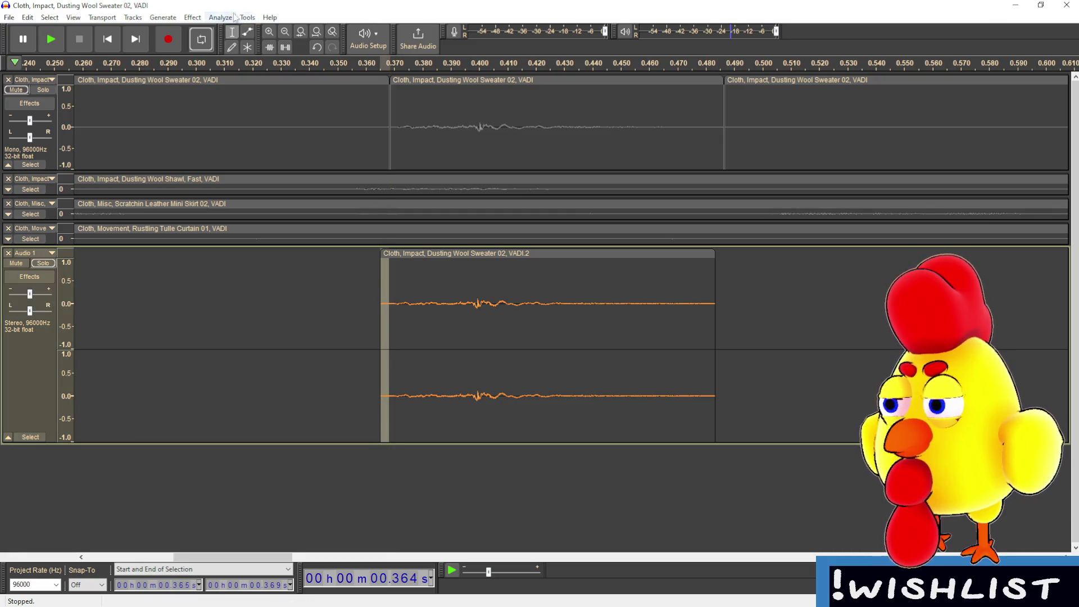
left_click(192, 17)
left_click(265, 195)
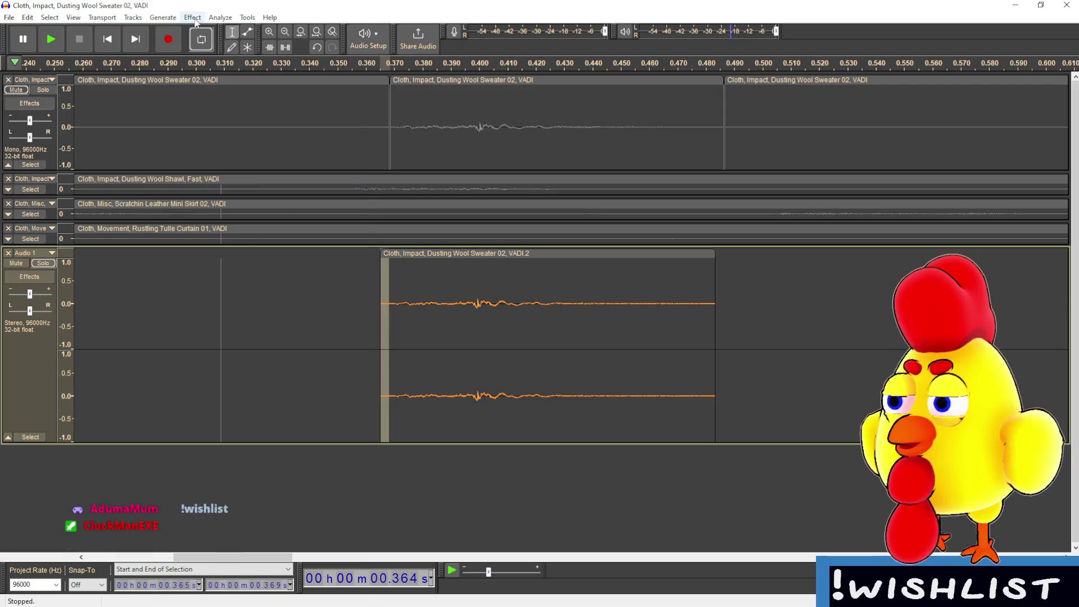
left_click(194, 17)
left_click(269, 182)
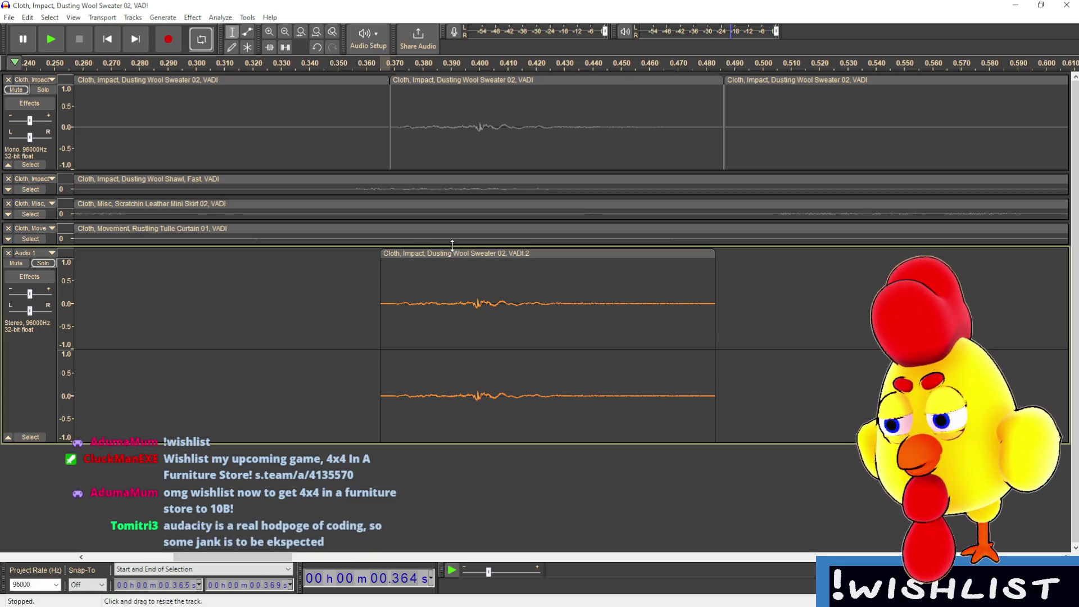
left_click_drag(447, 253, 293, 266)
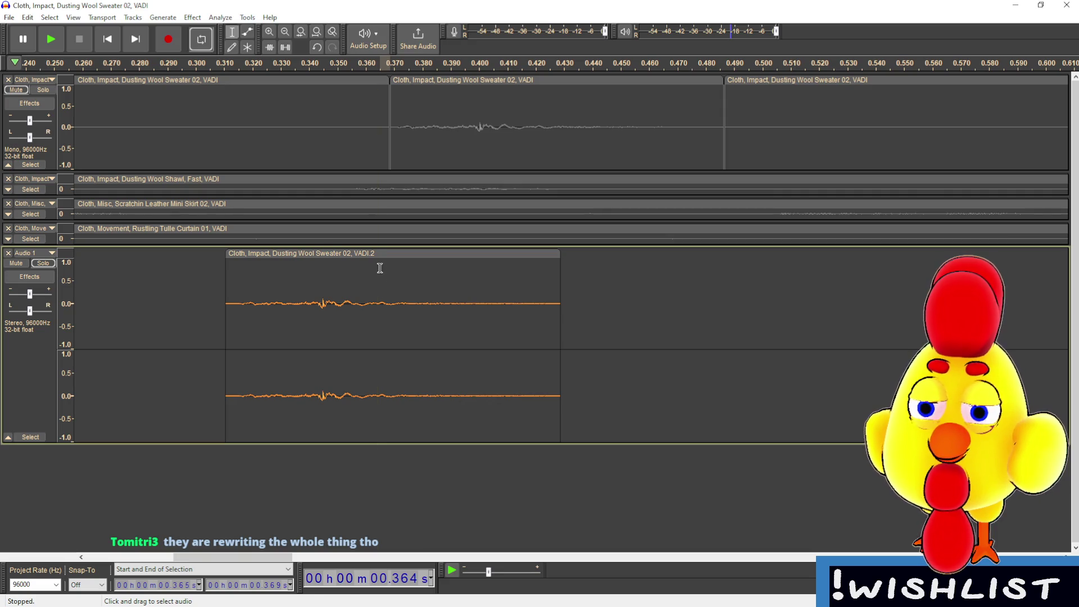
mouse_move(369, 255)
left_mouse_down()
mouse_move(217, 256)
mouse_move(239, 253)
left_mouse_up()
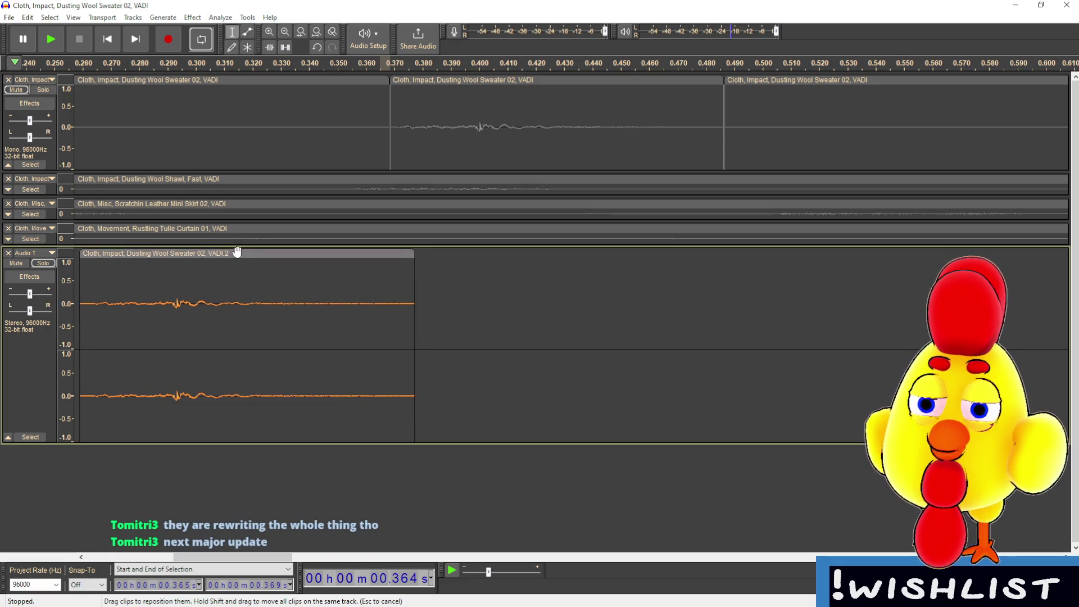
- Export only the selected sweater clip audio and save it, bringing up the metadata tags
left_click(9, 18)
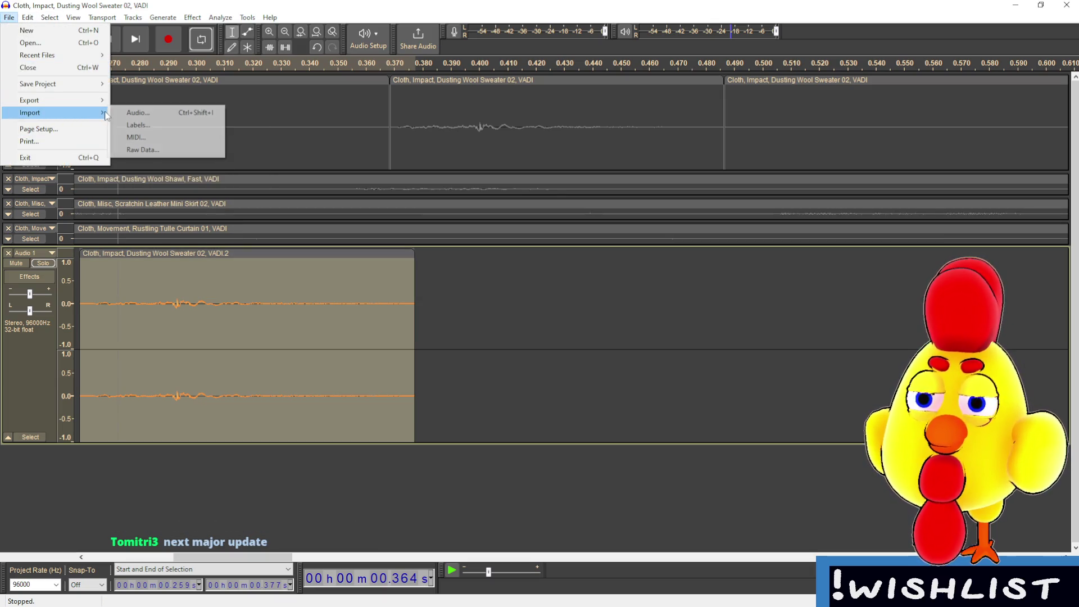
mouse_move(80, 106)
left_click(162, 150)
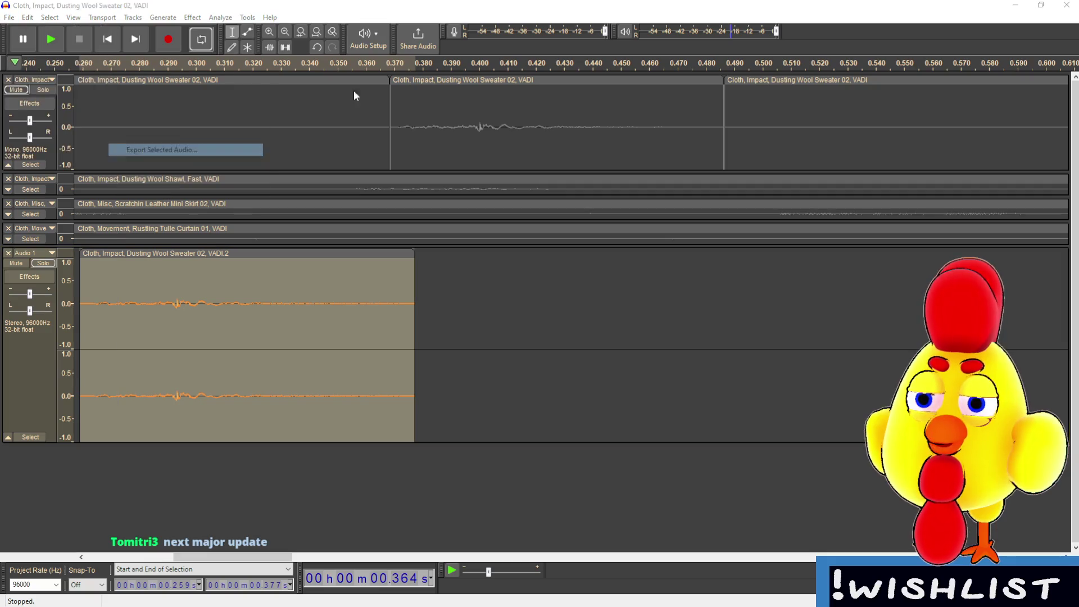
key("Return")
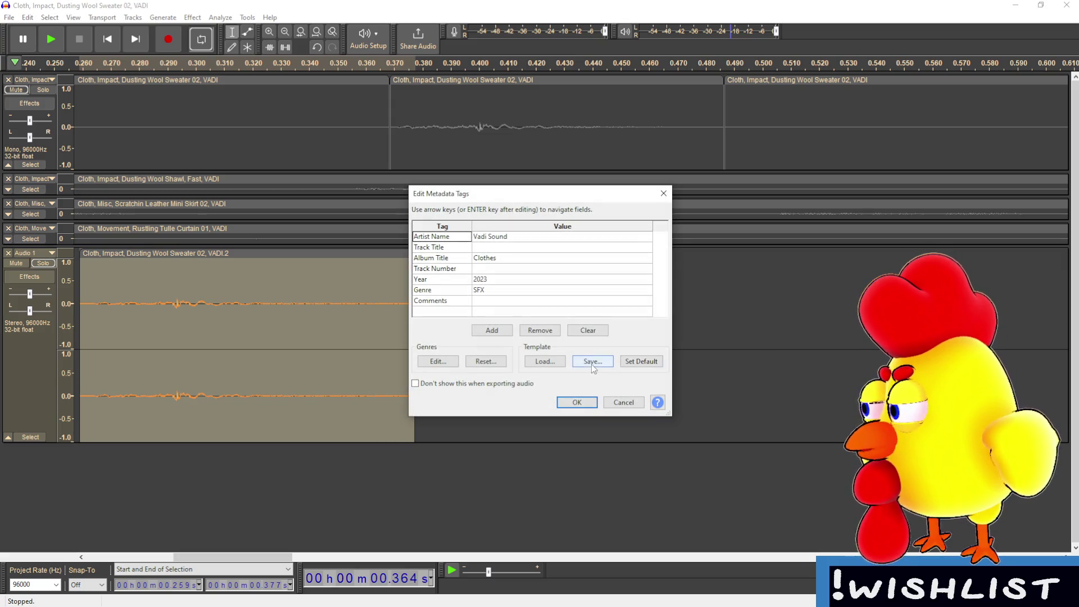
- Clear the Artist Name and Album Title values in the export's metadata tags
left_click_drag(563, 191, 580, 197)
left_click(553, 242)
left_click(549, 246)
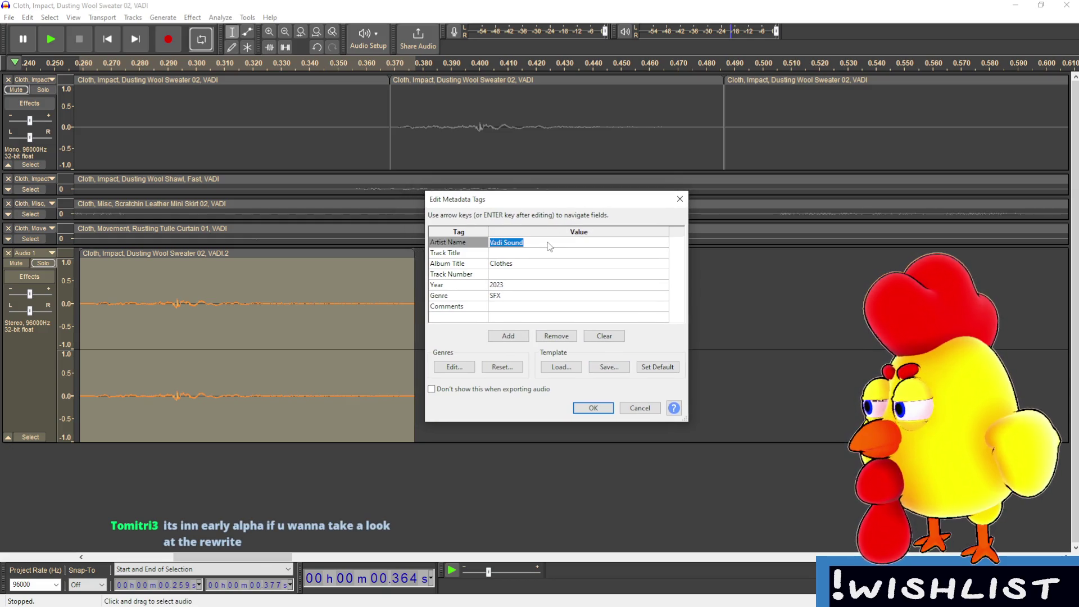
key("BackSpace")
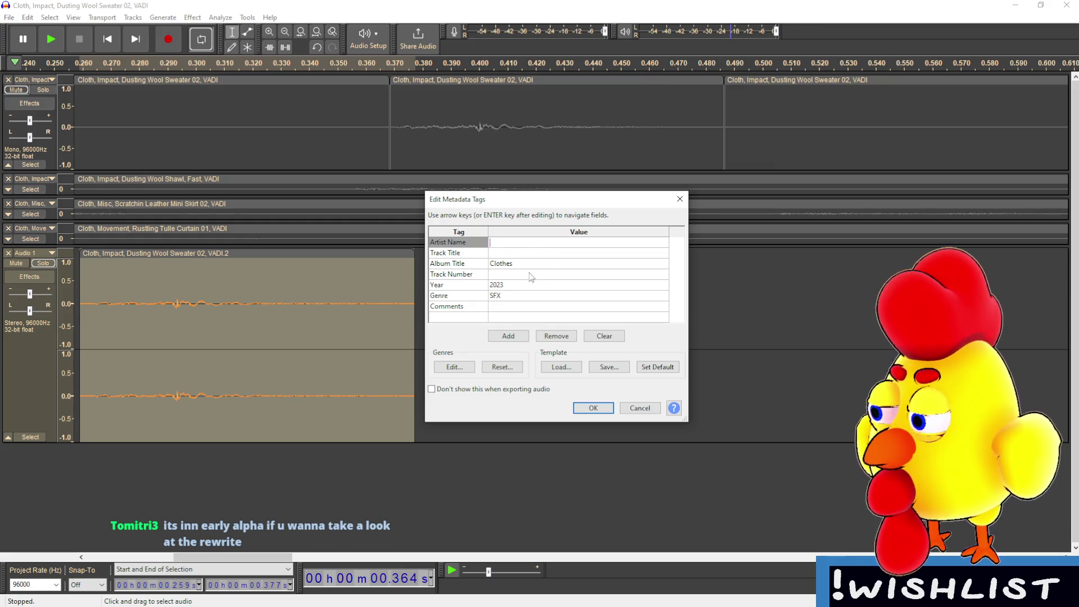
key("Down")
key("Down")
key("BackSpace")
left_click(516, 285)
key("Up")
key("Up")
key("Return")
key("BackSpace")
- Empty the Year 2023 and Genre SFX values and confirm the tags
key("Down")
key("Down")
key("Down")
key("BackSpace")
key("Up")
key("Return")
key("BackSpace")
key("Down")
key("BackSpace")
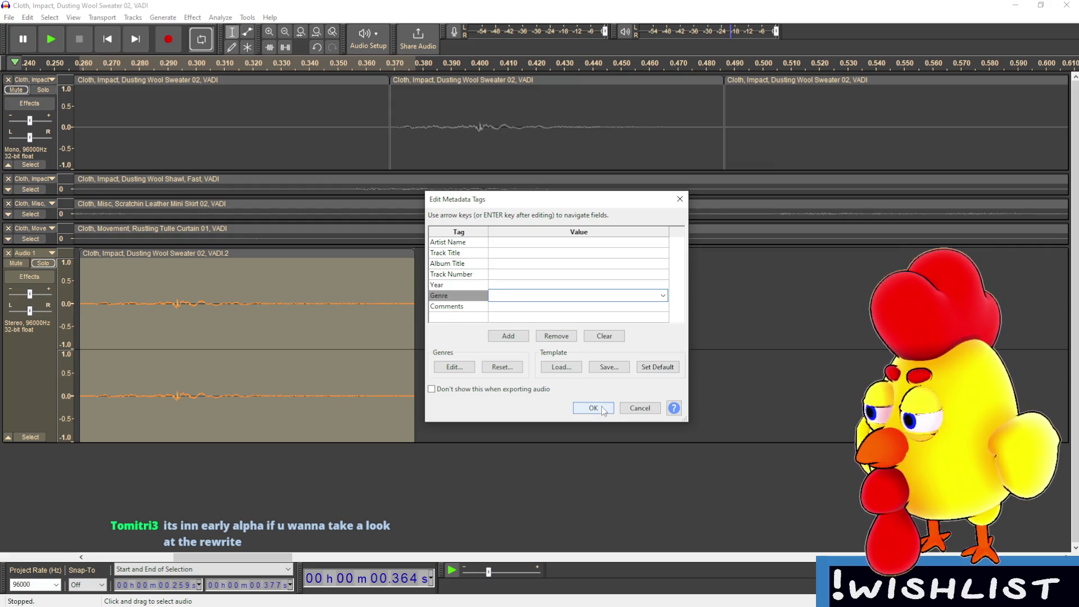
left_click(601, 408)
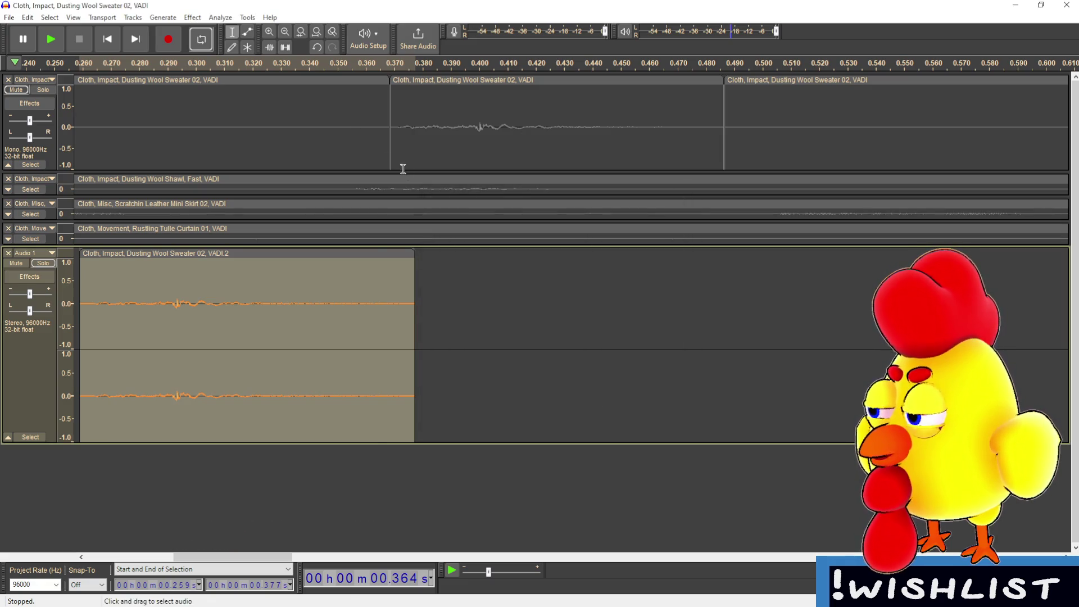
left_click(319, 468)
left_click_drag(227, 559, 139, 559)
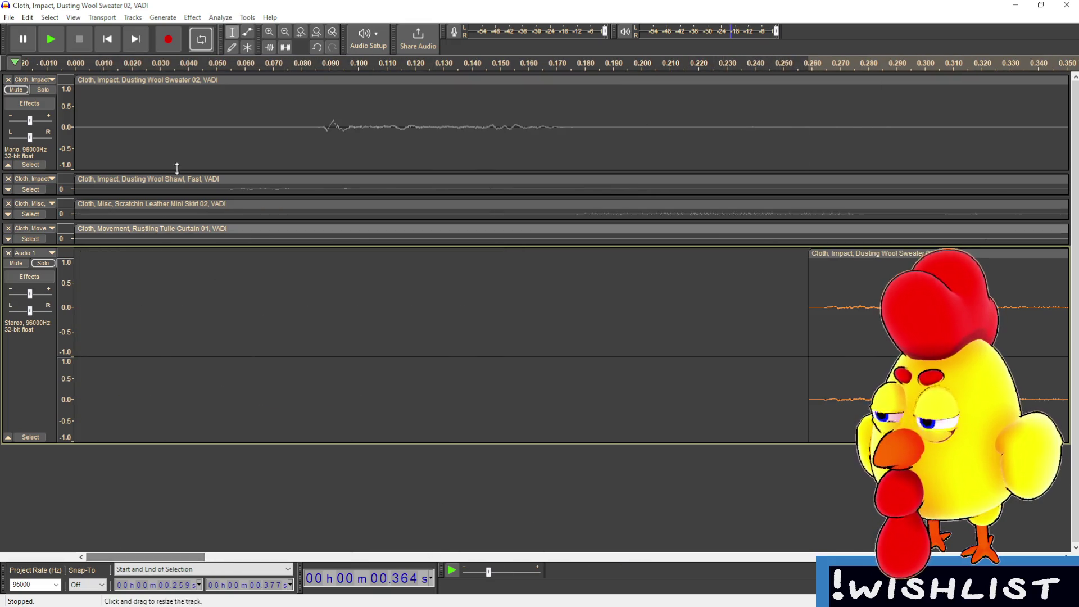
left_click(10, 18)
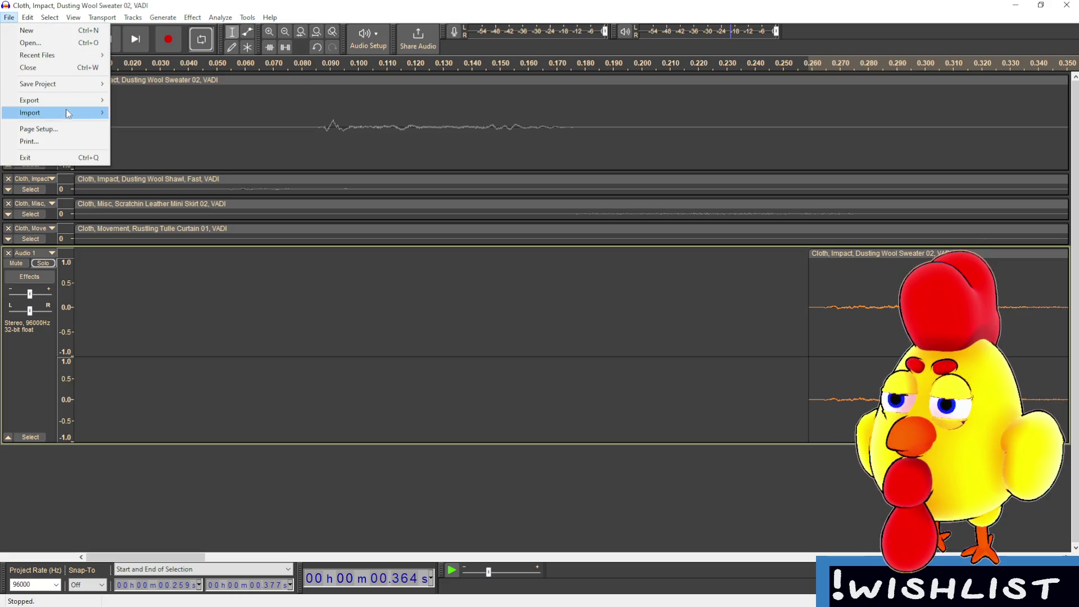
mouse_move(69, 115)
left_click(715, 539)
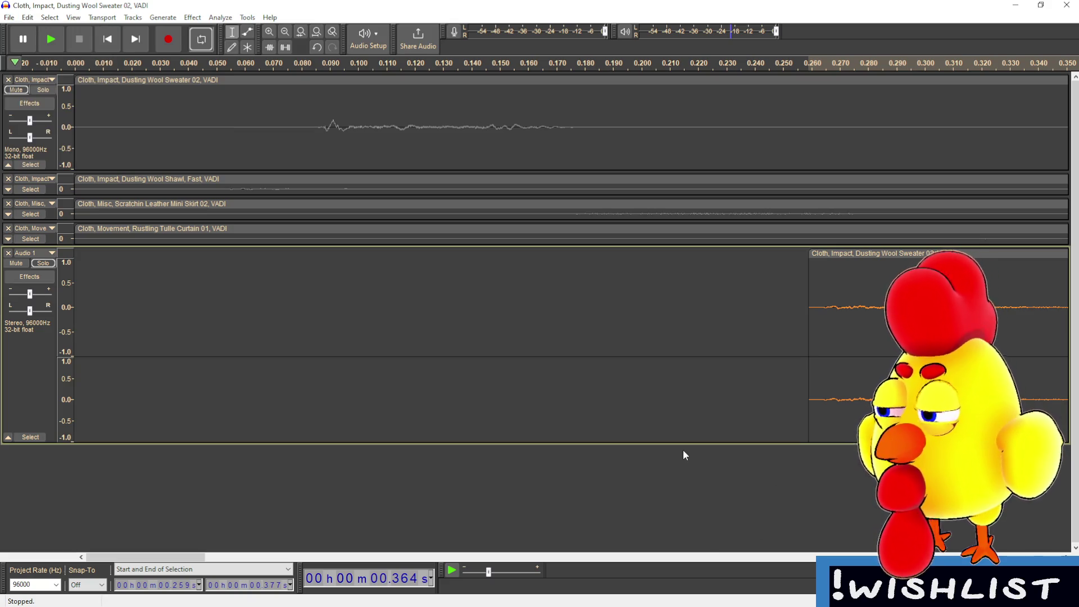
key("ctrl+3")
key("ctrl+3")
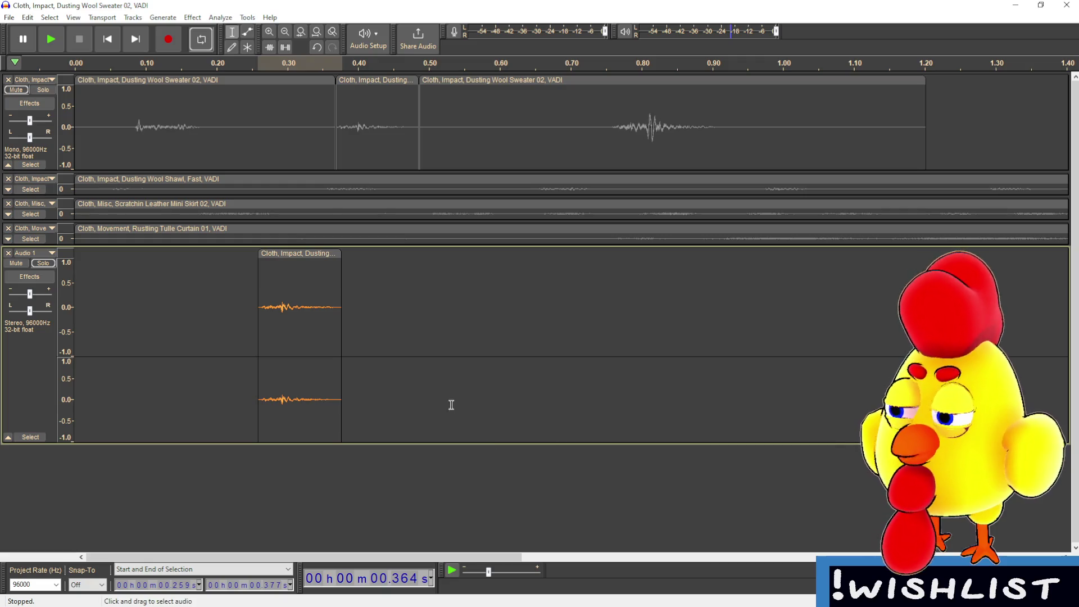
left_click(303, 254)
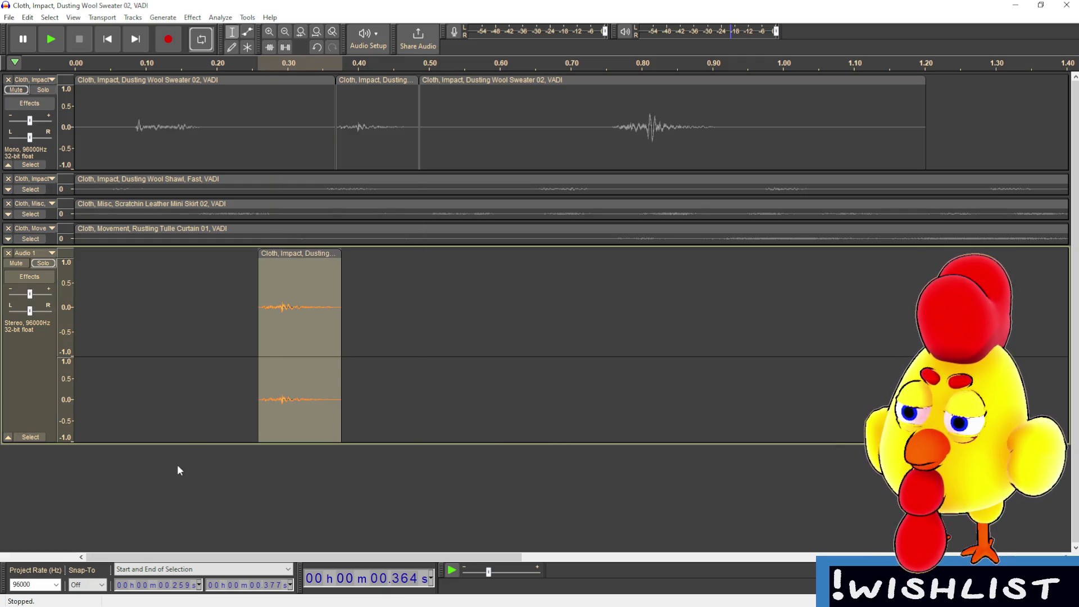
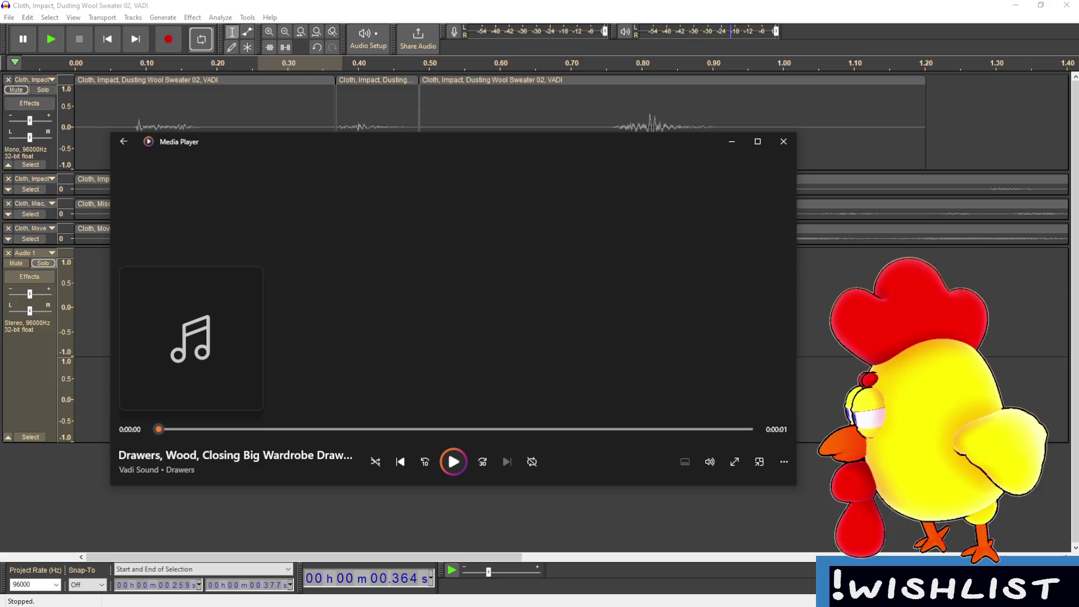
- Import the Drawers wardrobe sound into Audacity as a new track and solo it
key("alt+Tab")
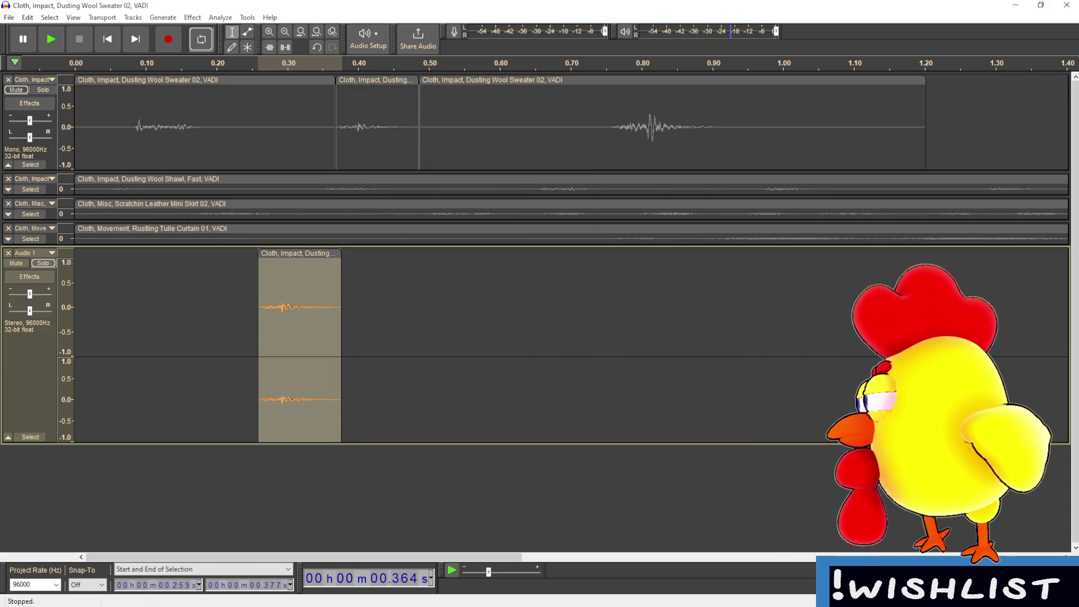
left_click_drag(669, 458, 468, 505)
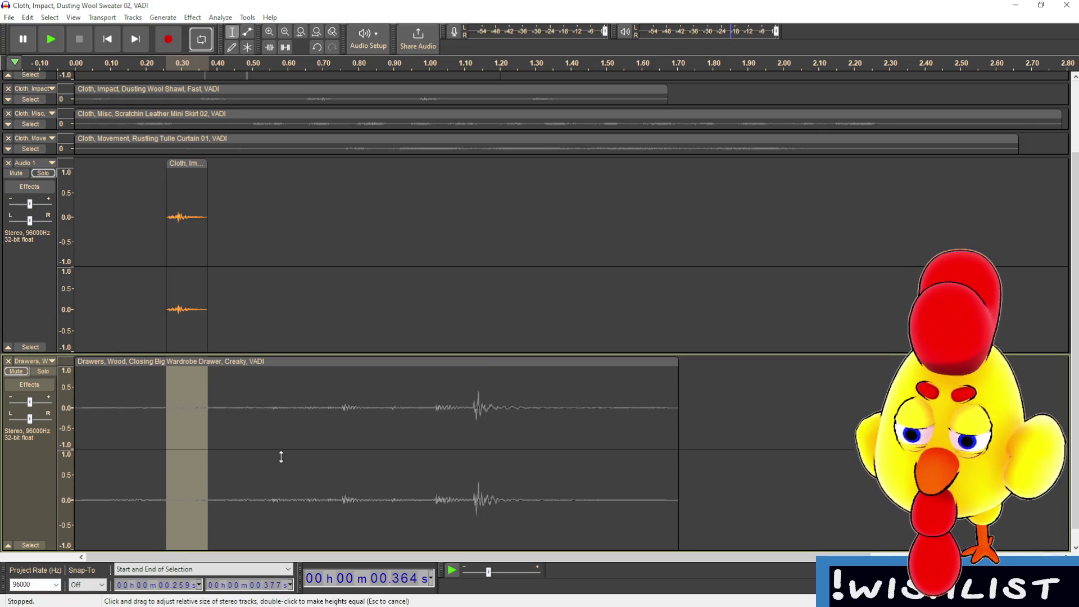
scroll(281, 457, "up", 3)
scroll(252, 461, "down", 3)
left_click(43, 353)
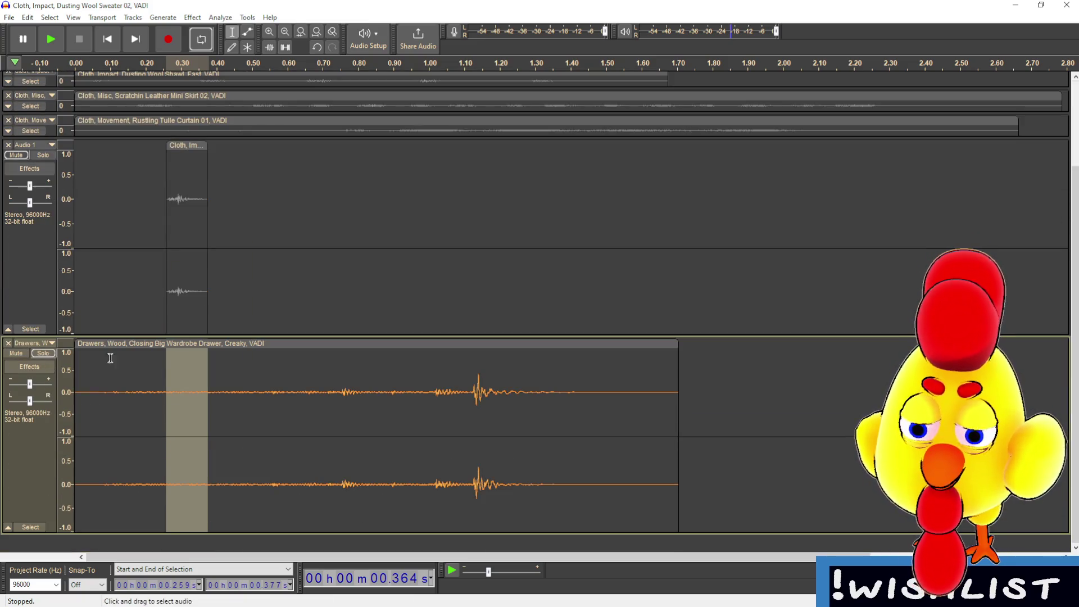
- Audition the drawer sound from its start and from around 0.666–0.754 s
left_click(91, 378)
key("space")
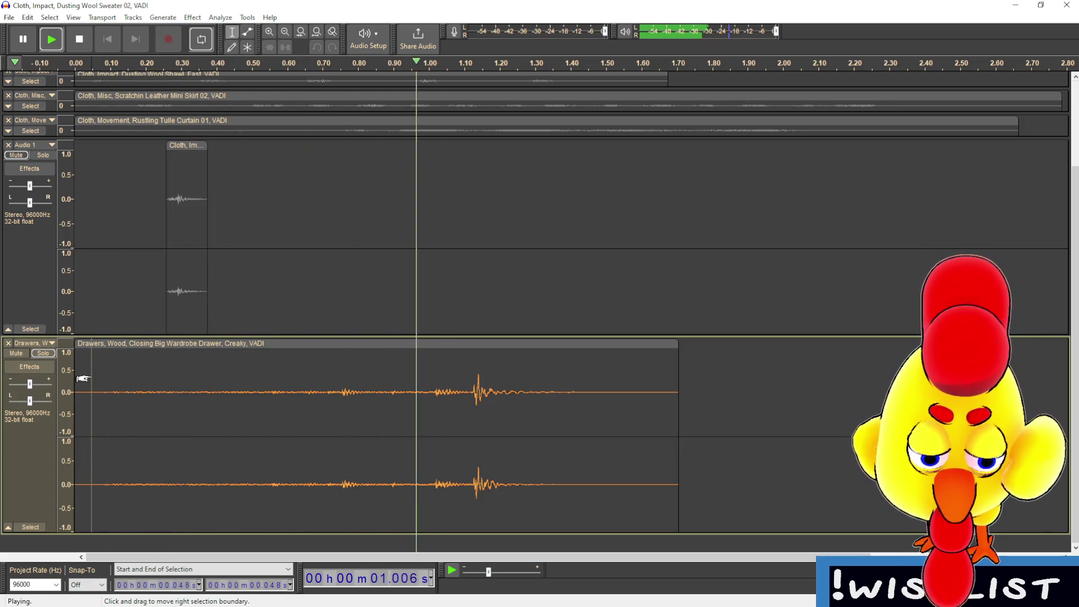
key("space")
left_click(311, 393)
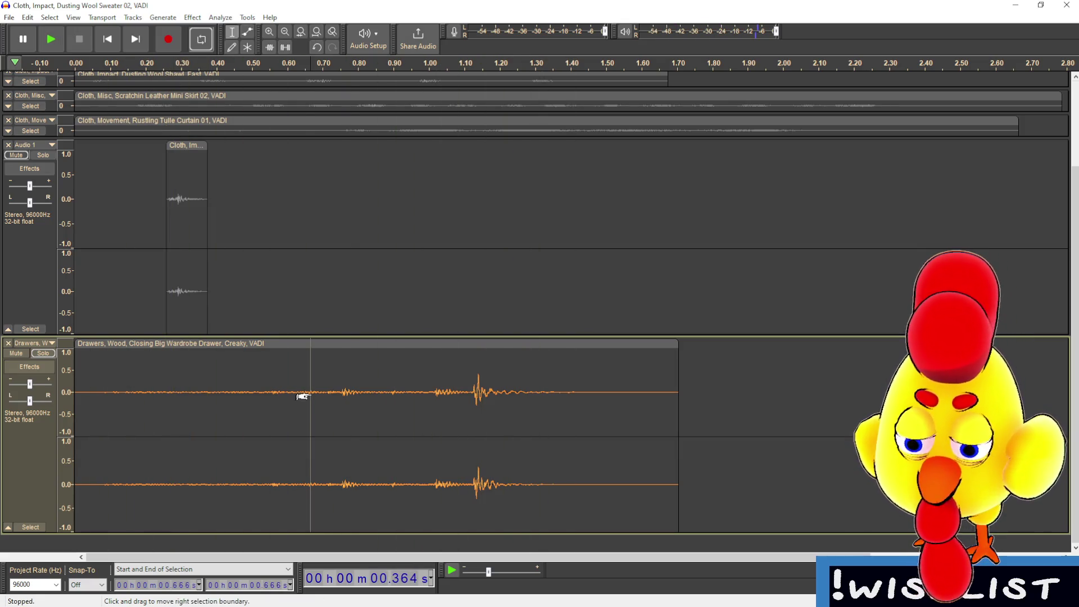
scroll(337, 414, "up", 2)
left_click(317, 393)
left_click(329, 393)
left_click_drag(328, 393, 452, 402)
key("space")
- Select and play the 1.020–1.093 s slice of the creak
scroll(395, 472, "down", 1)
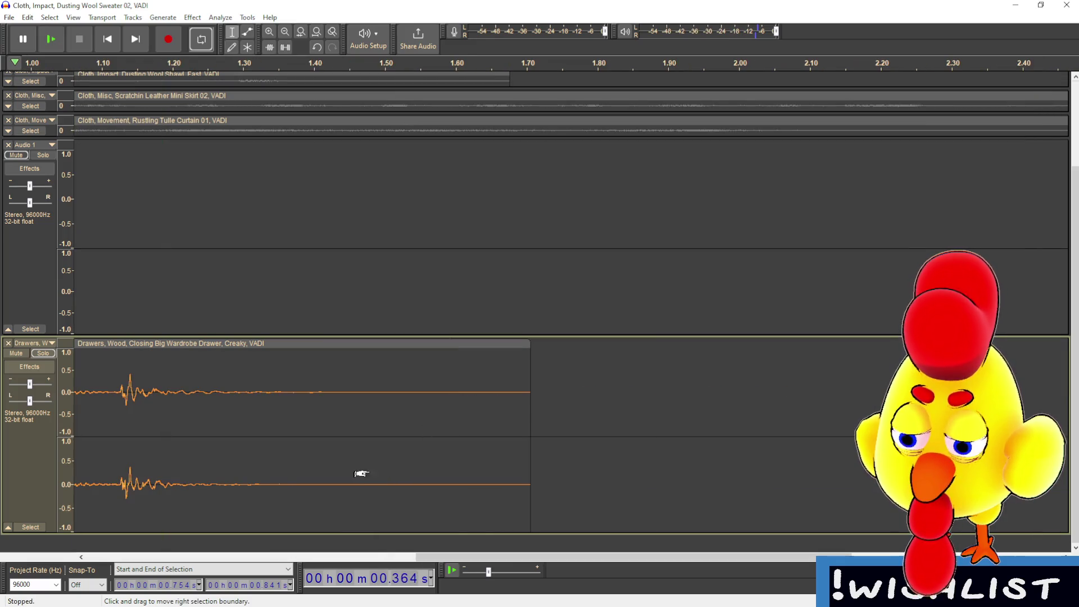
left_click(312, 561)
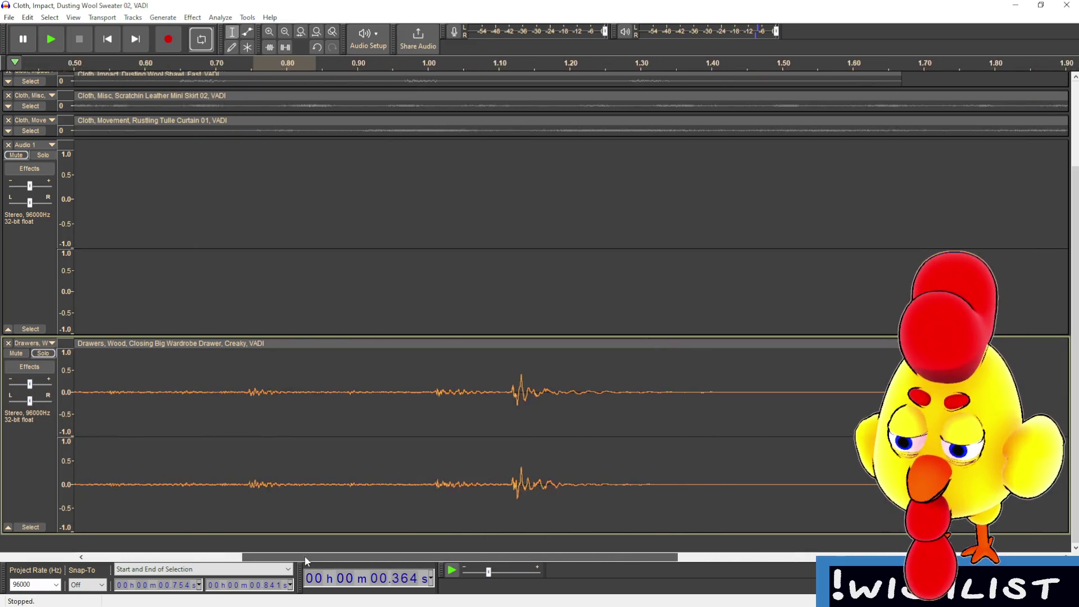
scroll(469, 480, "up", 1)
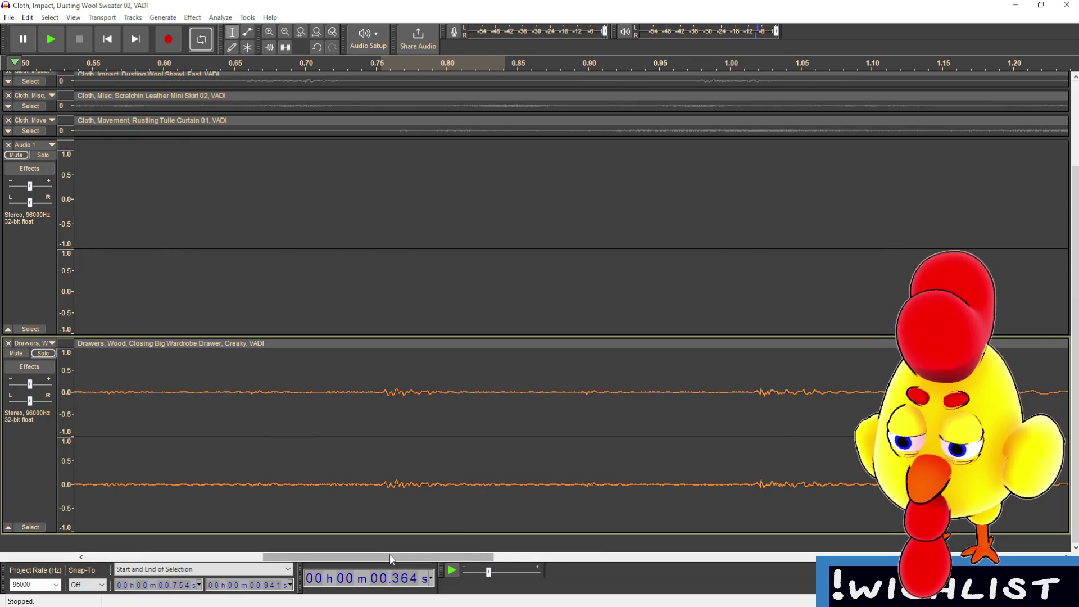
left_click_drag(390, 557, 418, 554)
left_click_drag(637, 397, 741, 405)
key("space")
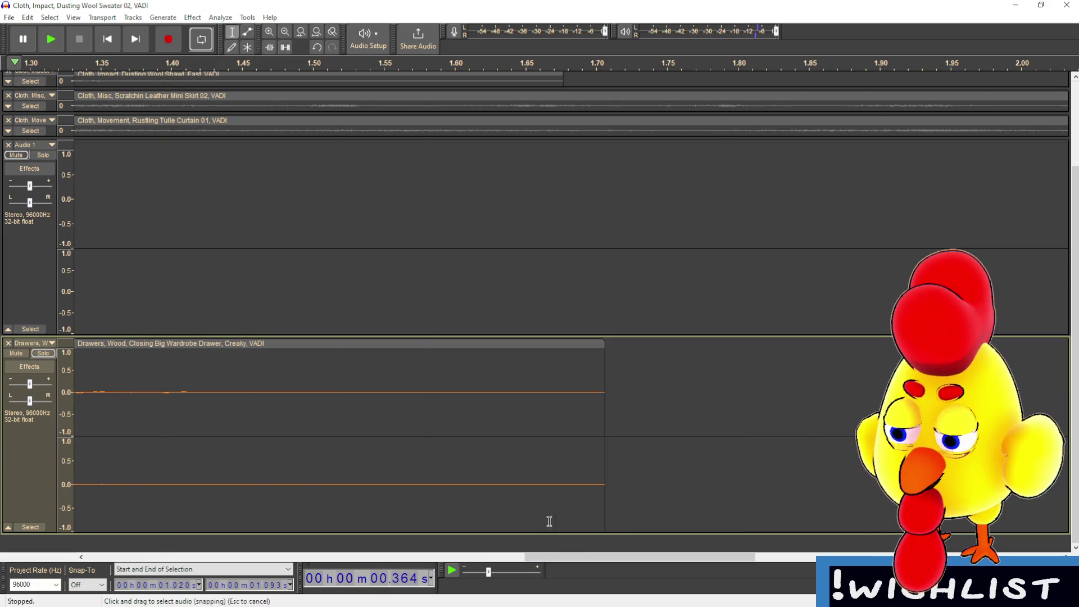
mouse_move(329, 557)
left_mouse_down()
mouse_move(302, 556)
mouse_move(328, 545)
mouse_move(352, 555)
left_mouse_up()
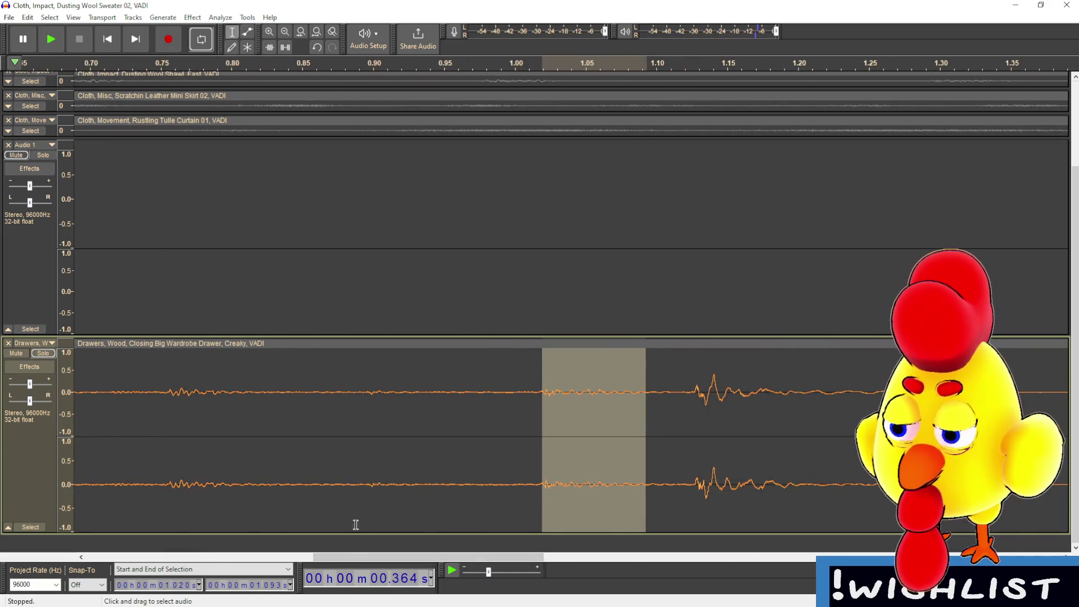
left_click(51, 42)
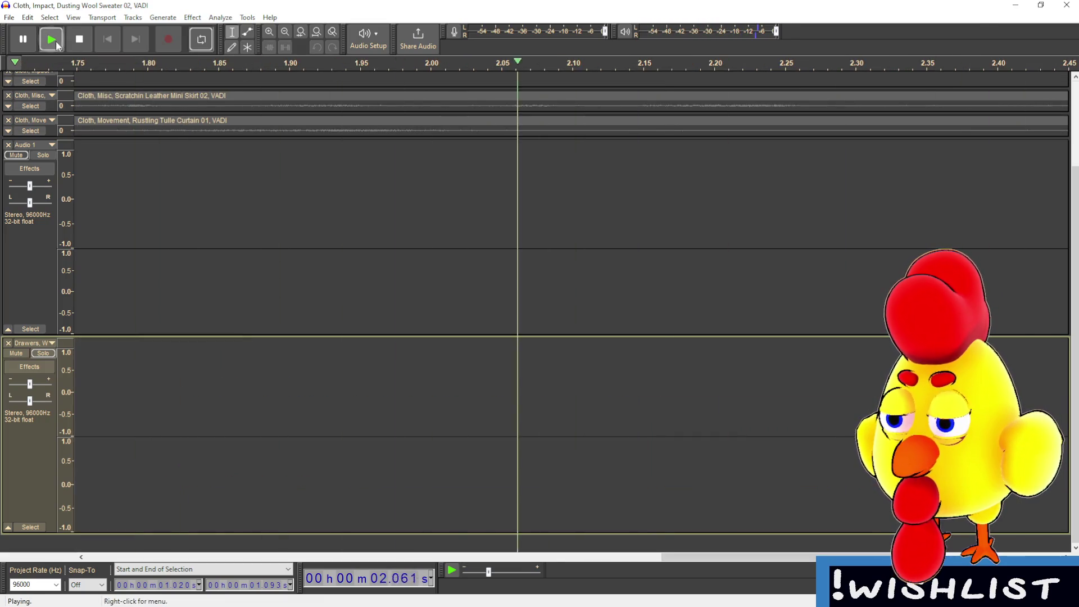
left_click(70, 44)
- Replay the selected slice, then listen to the drawer from 1.119 s
mouse_move(491, 554)
left_mouse_down()
mouse_move(330, 553)
mouse_move(405, 554)
left_mouse_up()
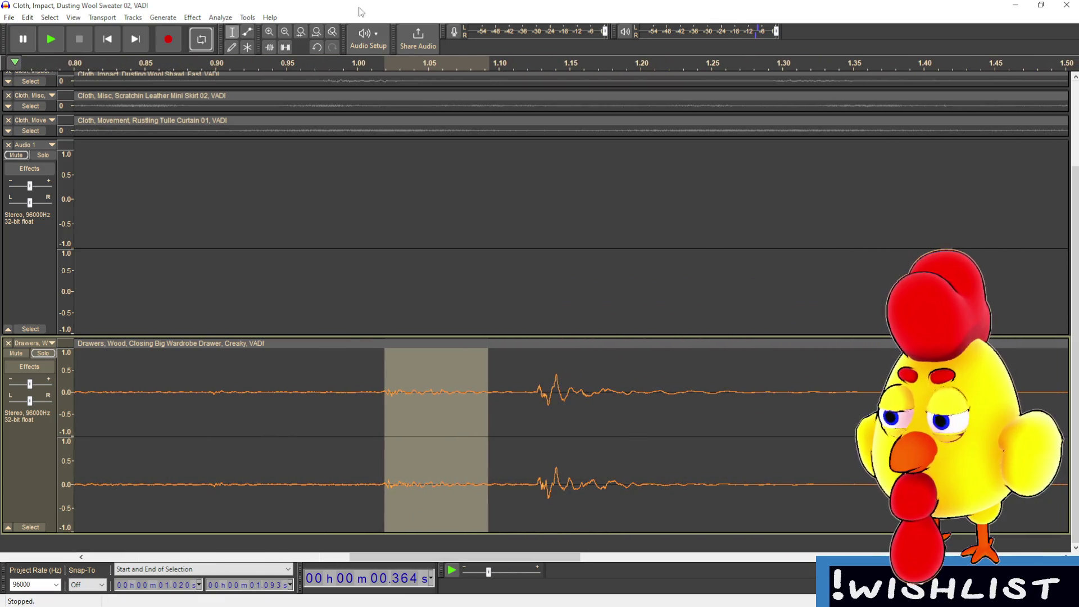
left_click(384, 61)
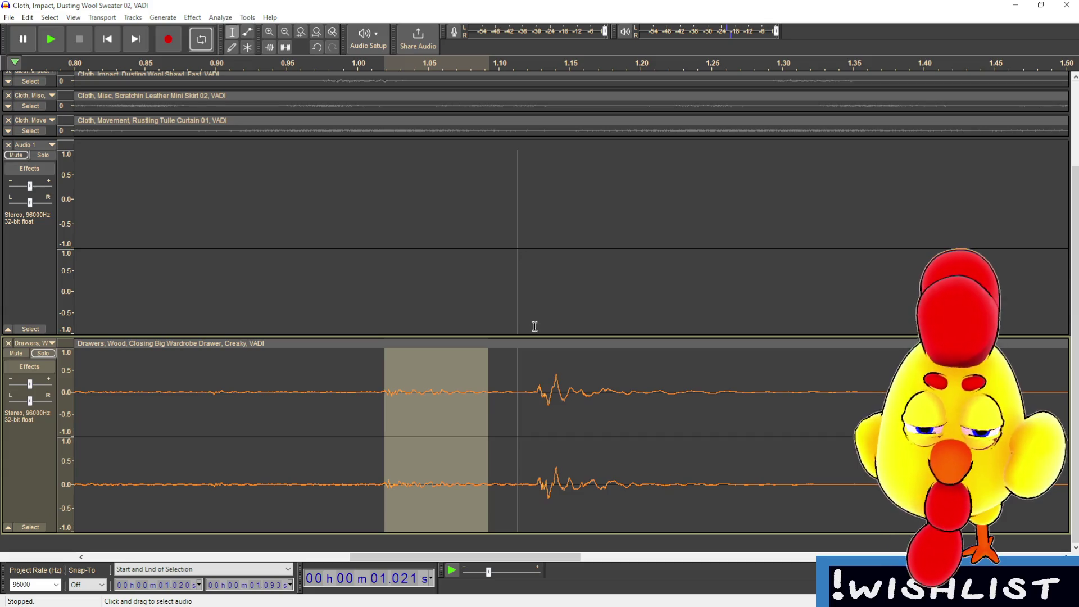
left_click(381, 391)
left_click(526, 391)
key("space")
- Audition the drawer from several points between 0.183 s and 0.557 s
key("space")
mouse_move(440, 566)
left_mouse_down()
mouse_move(233, 567)
mouse_move(507, 569)
left_mouse_up()
scroll(635, 565, "down", 1, "ctrl")
scroll(268, 522, "left", 5)
left_click(265, 413)
key("space")
key("space")
left_click(198, 412)
key("space")
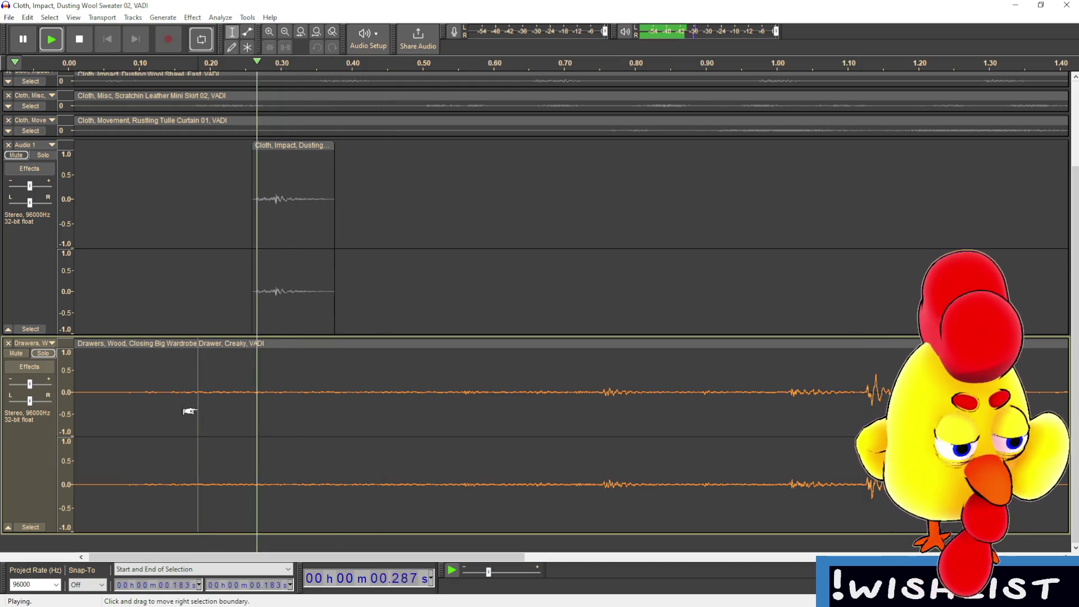
left_click(388, 394)
key("space")
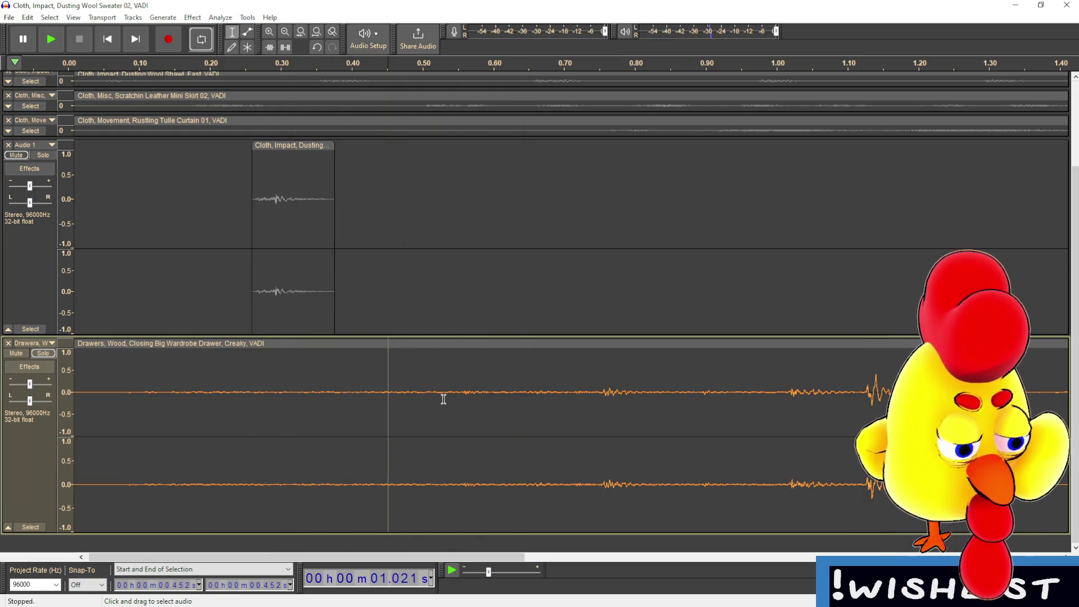
key("space")
key("space")
left_click(463, 398)
key("space")
key("space")
left_click(448, 400)
key("space")
key("space")
key("space")
key("space")
left_click(420, 401)
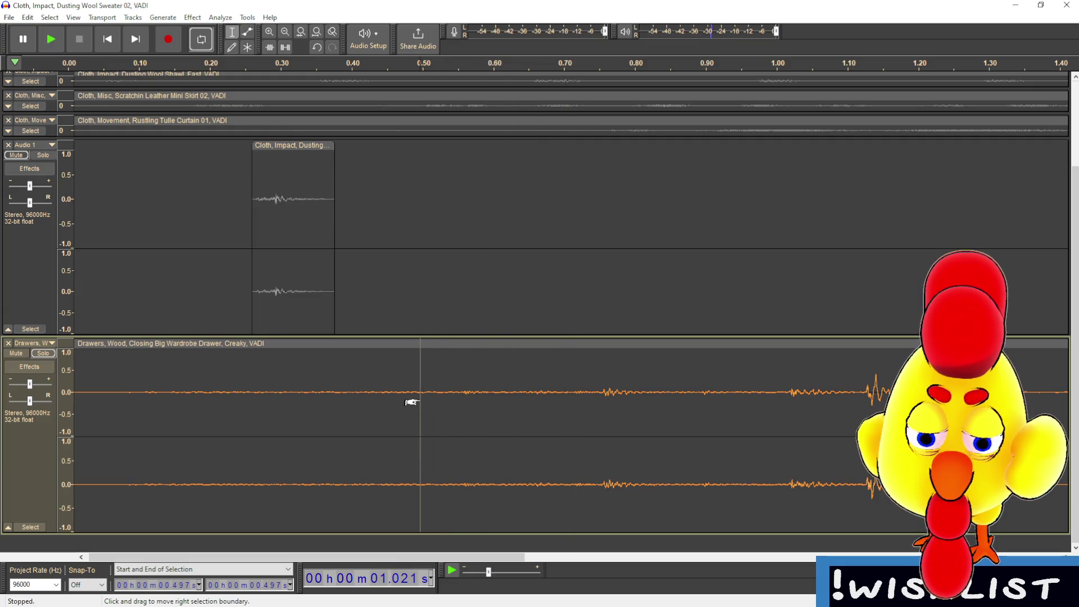
key("space")
- Audition the drawer from 0.544 s, 0.666 s, 0.754 s and 0.893 s
key("space")
left_click(453, 397)
key("space")
key("space")
key("space")
key("space")
left_click(505, 397)
key("space")
left_click(540, 393)
key("space")
key("space")
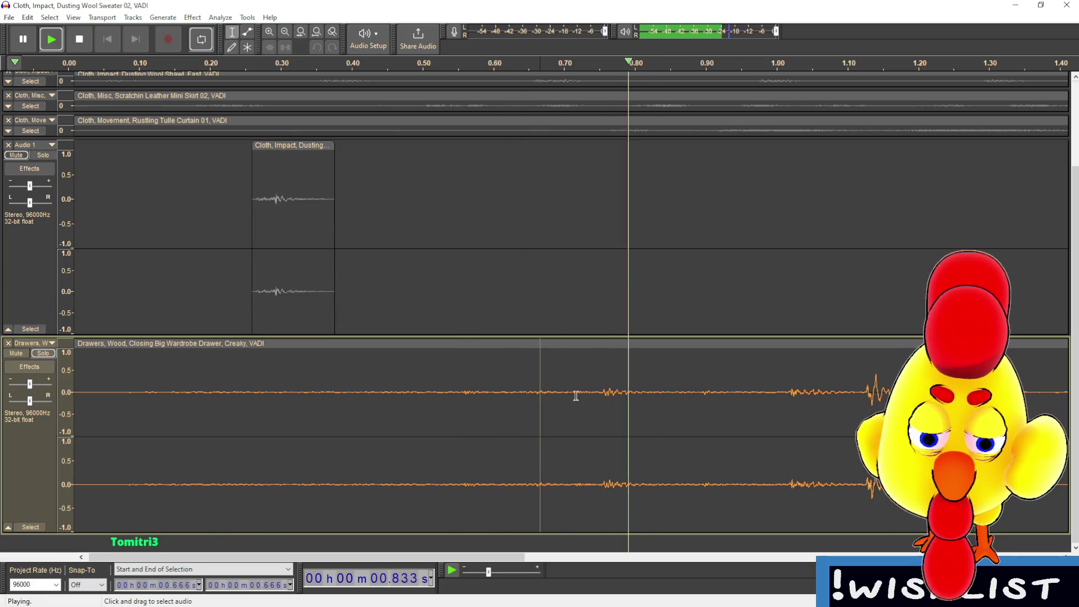
key("space")
key("space")
key("space")
left_click(602, 394)
key("space")
key("space")
left_click(700, 395)
key("space")
key("space")
key("space")
key("space")
- Select 0.889–0.949 s and split the drawer clip at those edges with Ctrl+I
scroll(759, 438, "up", 1, "ctrl")
scroll(766, 438, "up", 1, "ctrl")
left_click_drag(515, 398, 669, 400)
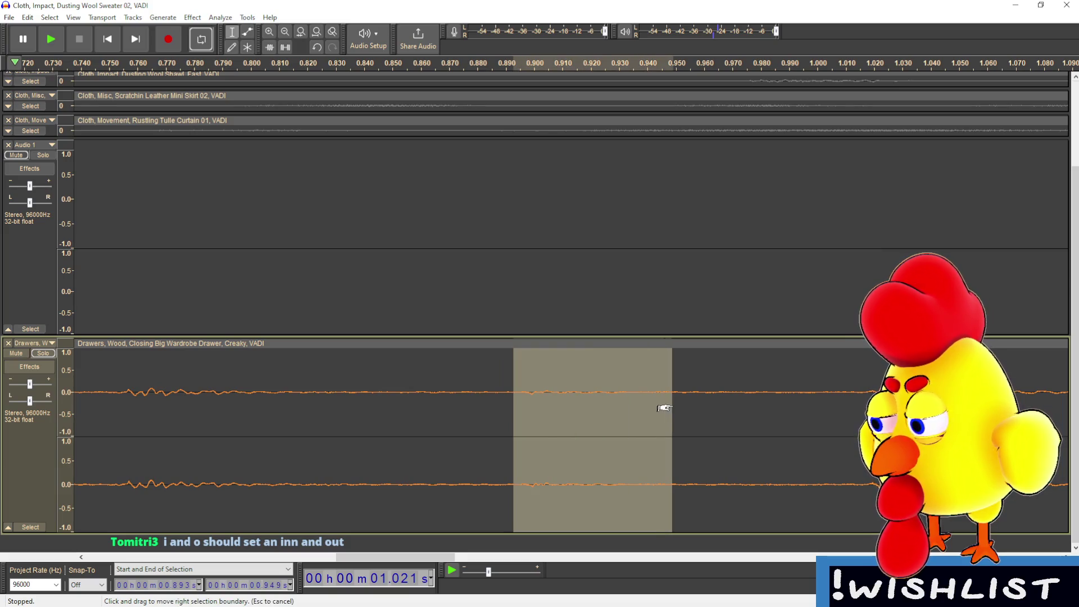
left_click_drag(503, 394, 673, 396)
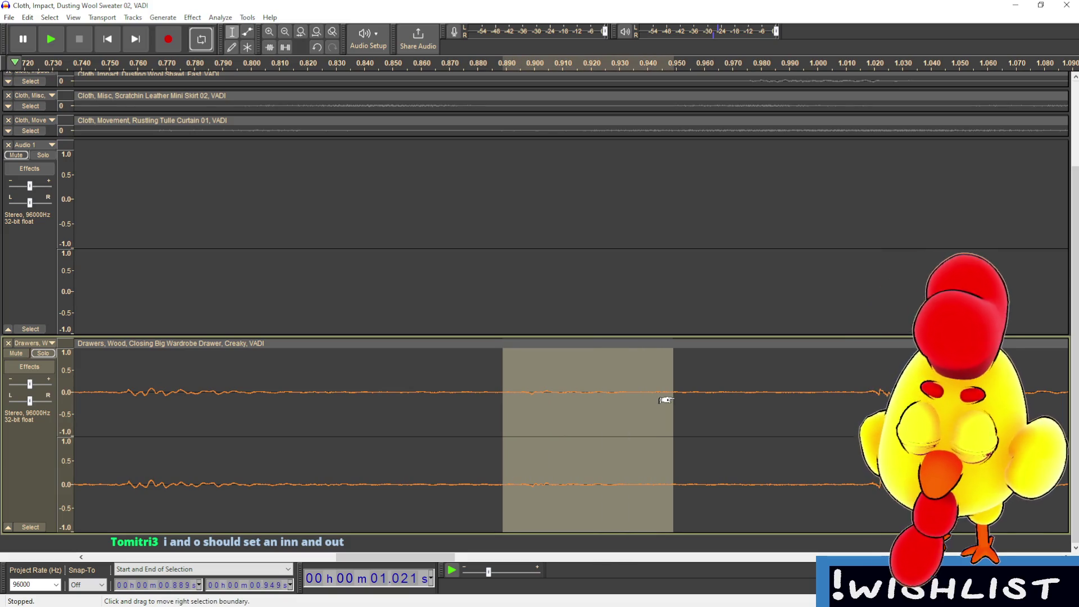
key("ctrl+i")
left_click(486, 343)
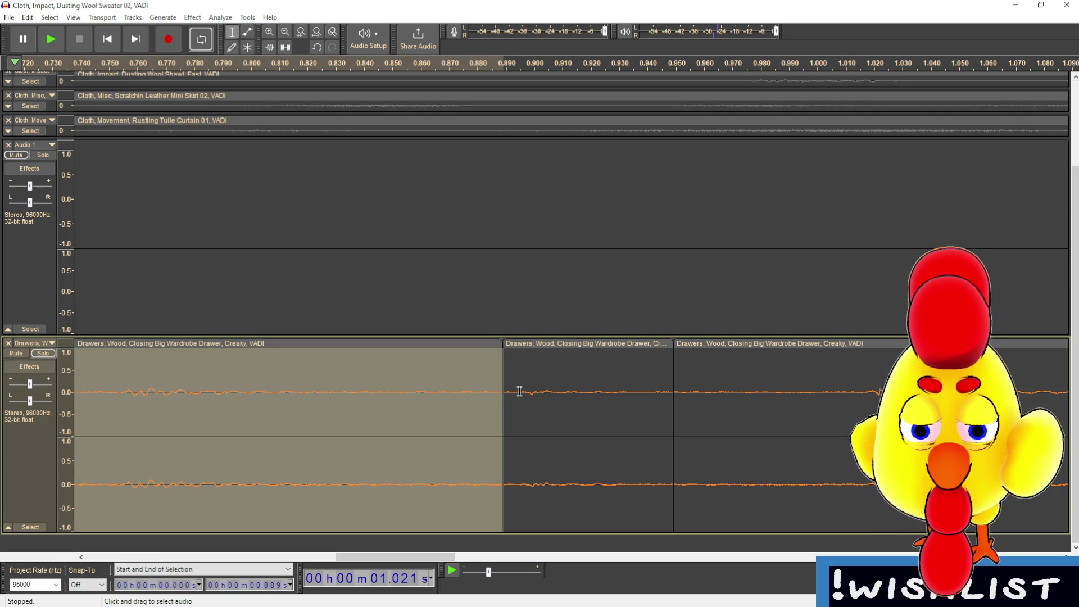
- Paste the short middle drawer clip into the Audio 1 track at 0.889 s
left_click(489, 548)
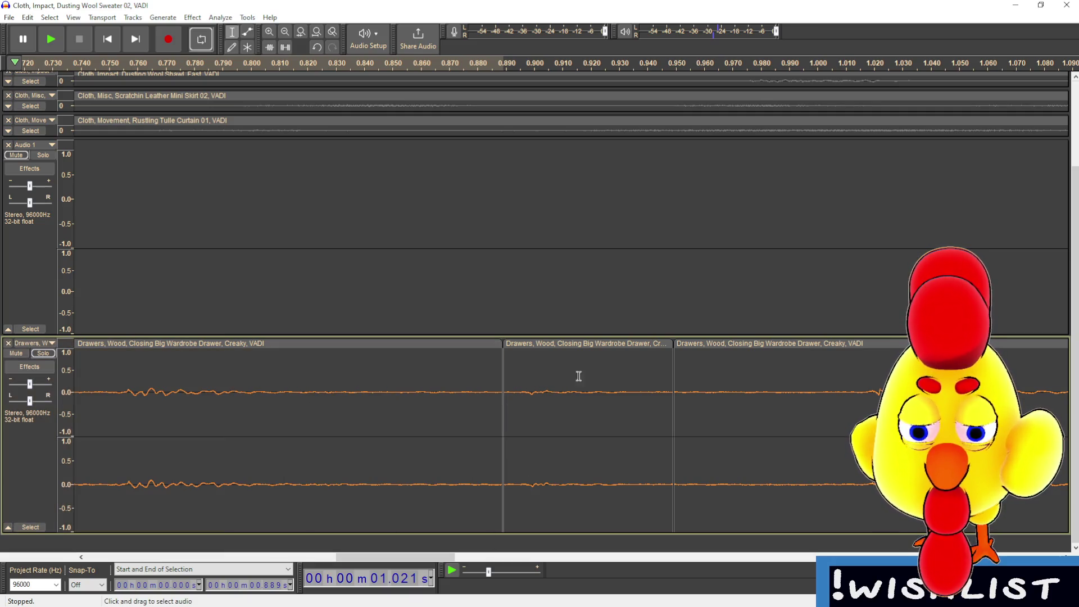
left_click(585, 344)
scroll(585, 344, "right", 5)
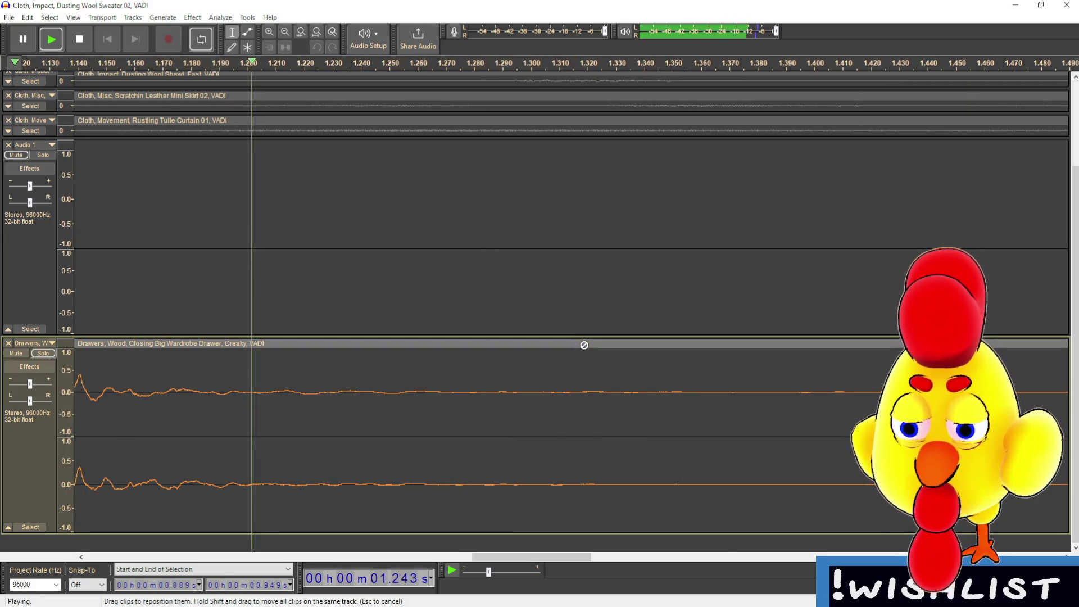
left_click_drag(571, 556, 234, 555)
scroll(337, 517, "right", 4)
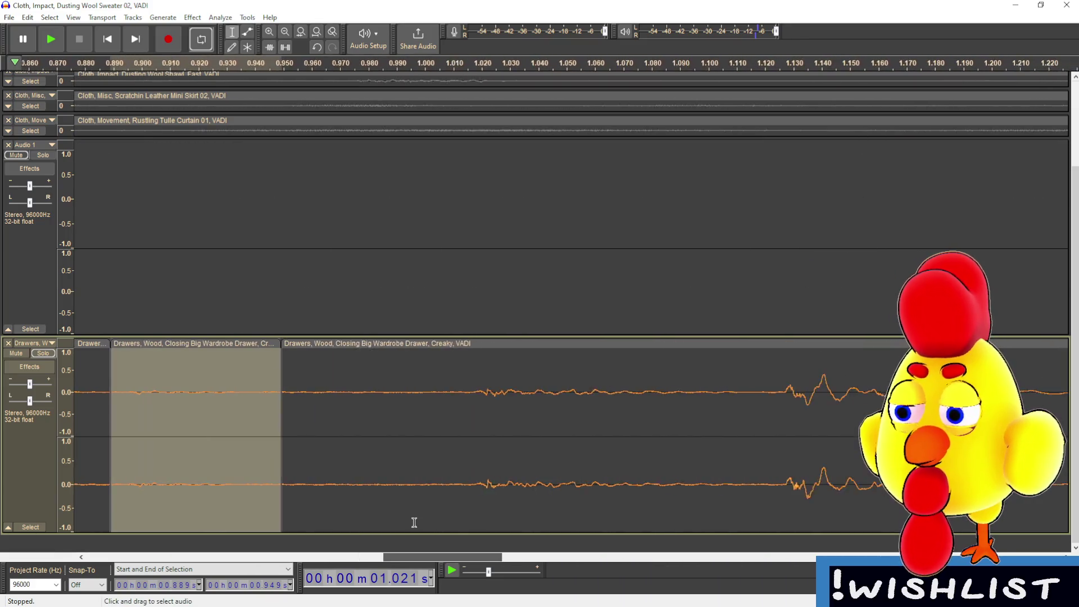
scroll(394, 519, "left", 1)
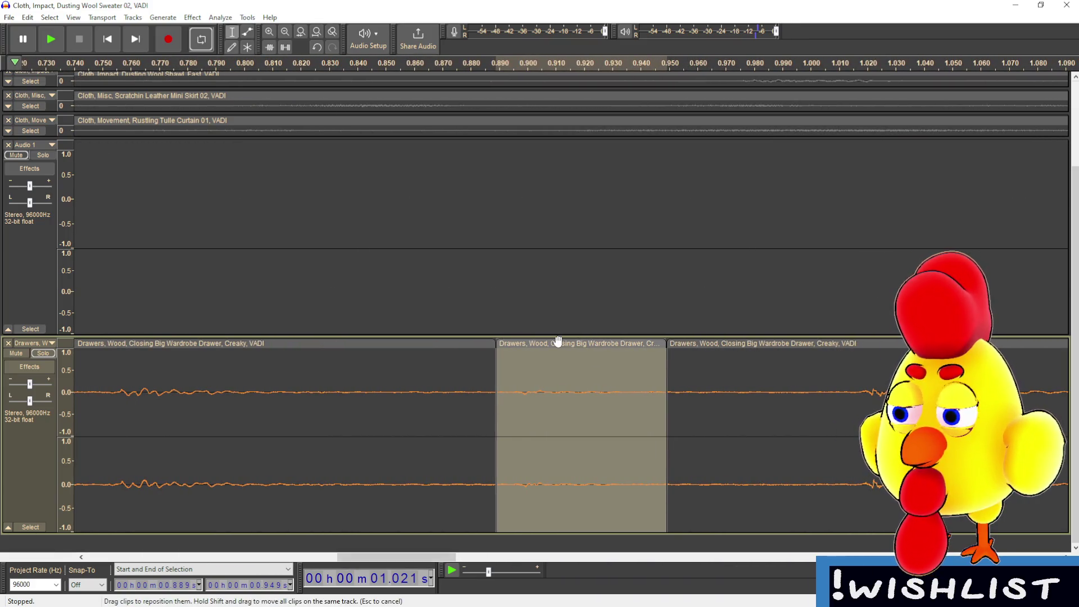
left_click(496, 168)
key("ctrl+v")
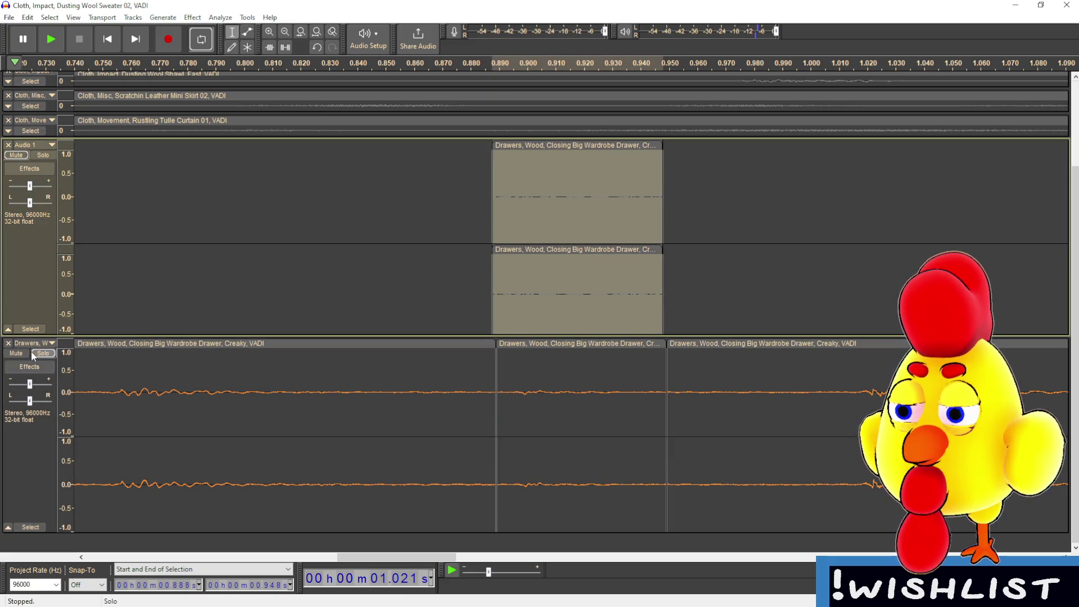
- Solo Audio 1, nudge the pasted clip to start at 0.888 s, and play it
left_click(44, 154)
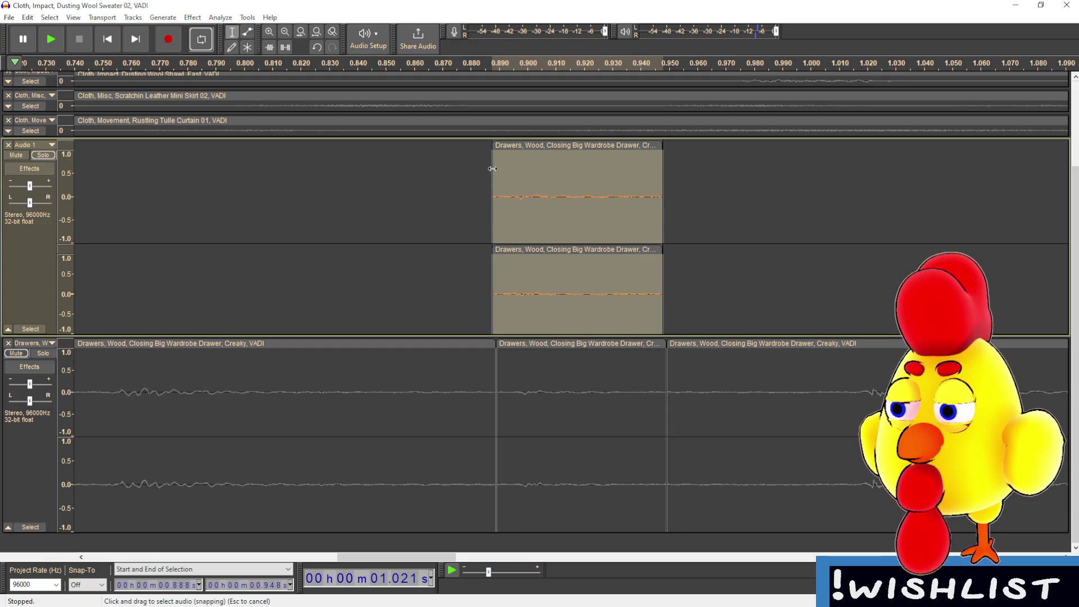
left_click(516, 180)
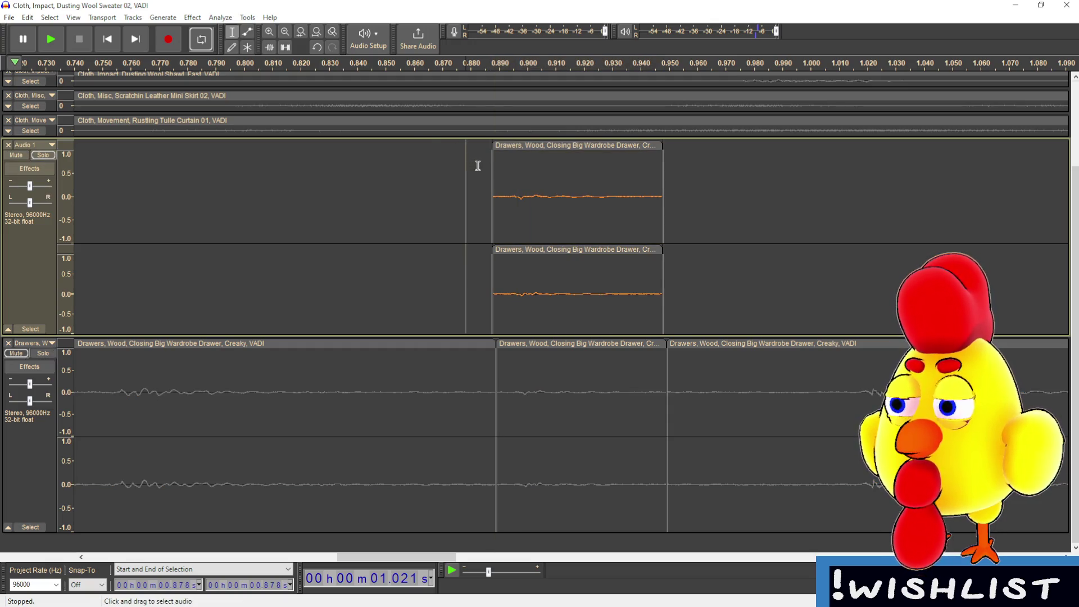
left_click_drag(487, 195, 496, 198)
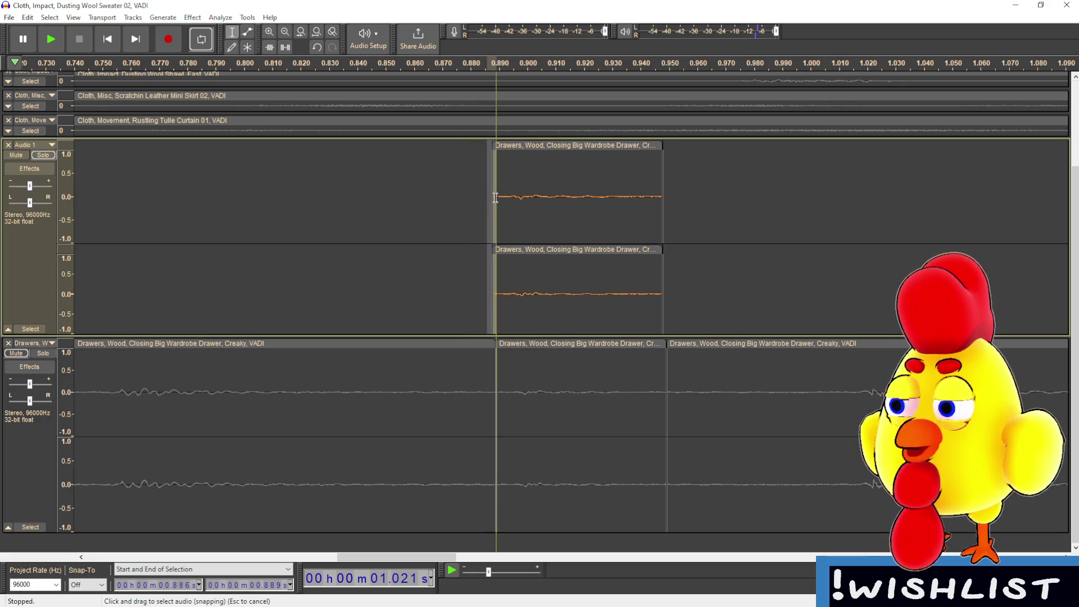
scroll(484, 228, "up", 5)
left_click(484, 225)
left_click(649, 219)
left_click_drag(641, 219, 622, 234)
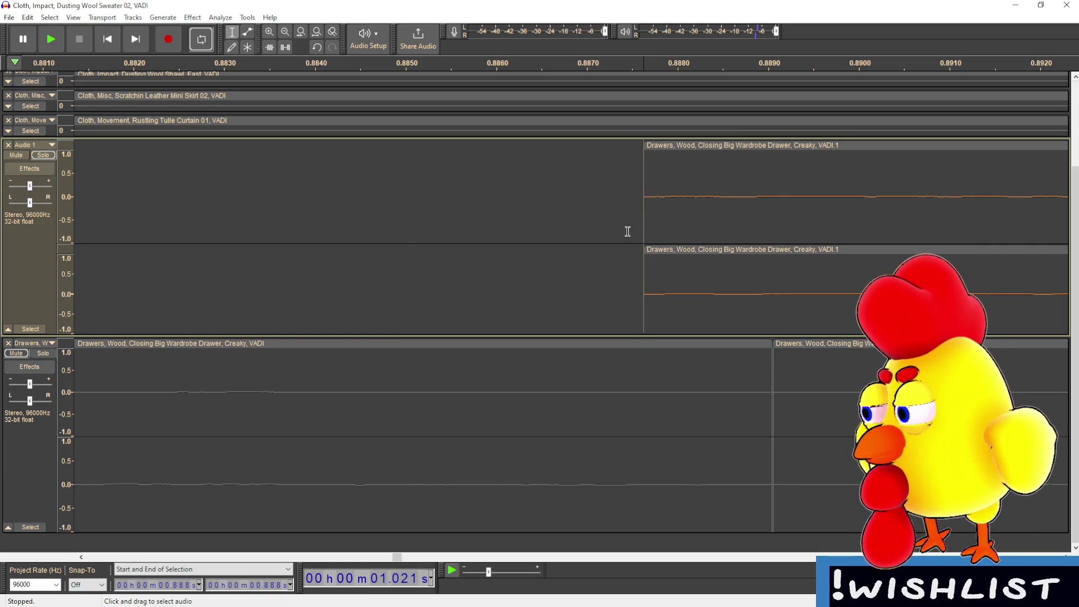
scroll(706, 231, "down", 3, "ctrl")
key("space")
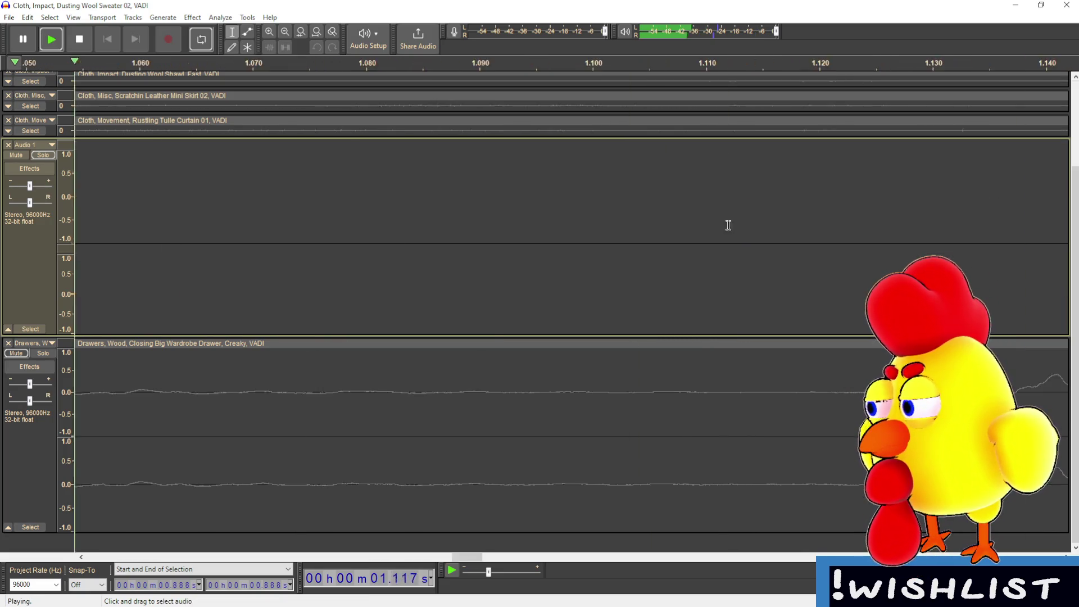
key("space")
- Mark the end of the short drawer-closing clip and play it from its beginning
mouse_move(597, 557)
left_mouse_down()
mouse_move(301, 538)
mouse_move(325, 536)
left_mouse_up()
scroll(391, 466, "down", 3, "ctrl")
scroll(397, 453, "up", 1)
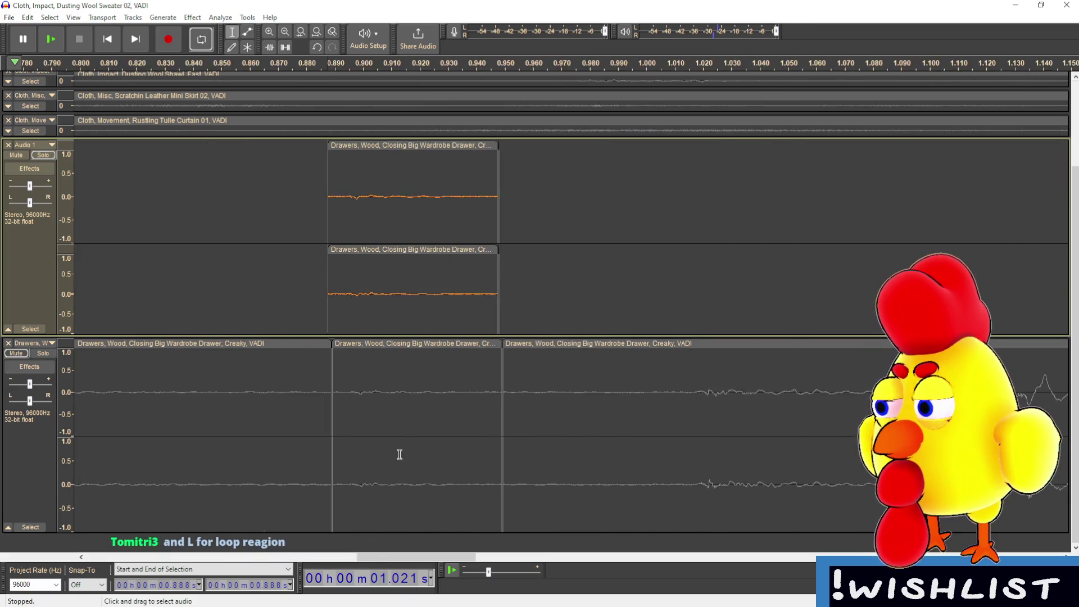
scroll(634, 270, "up", 2)
scroll(562, 231, "up", 1, "ctrl")
scroll(484, 211, "up", 1, "ctrl")
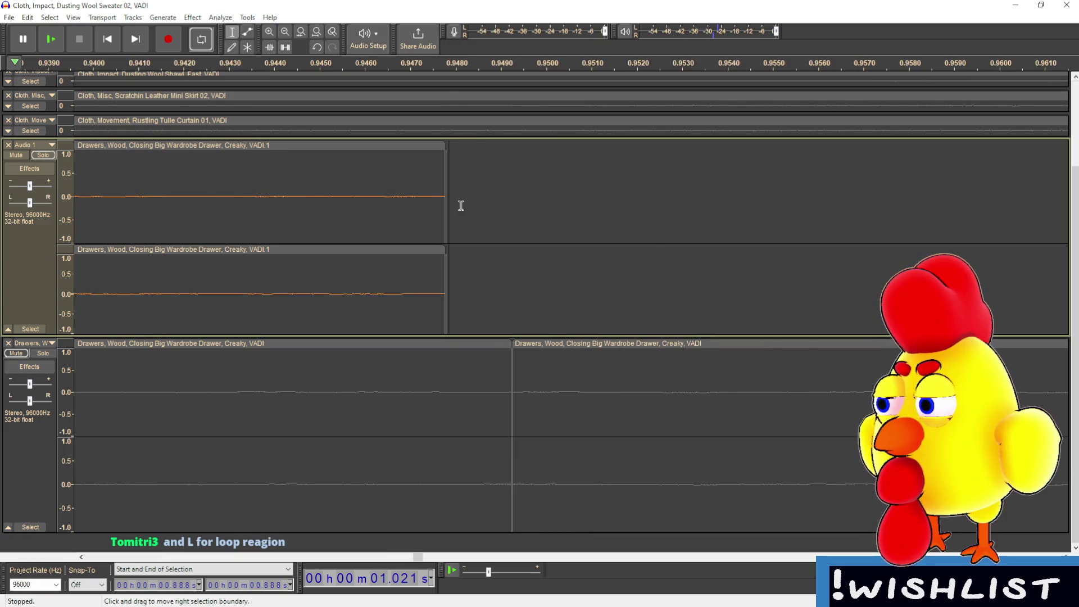
left_click(447, 201)
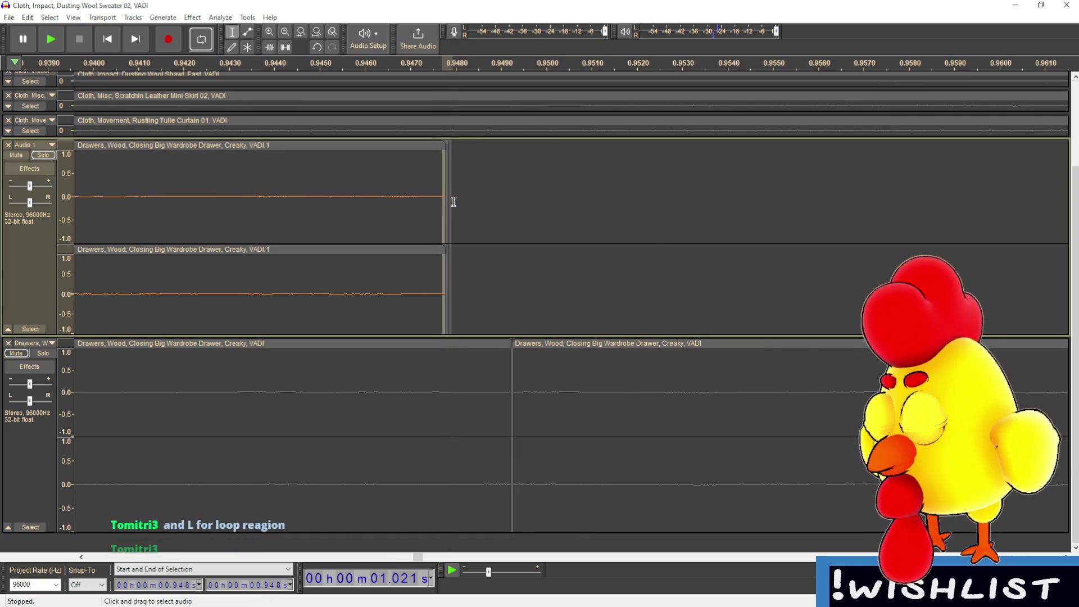
scroll(437, 235, "down", 4, "ctrl")
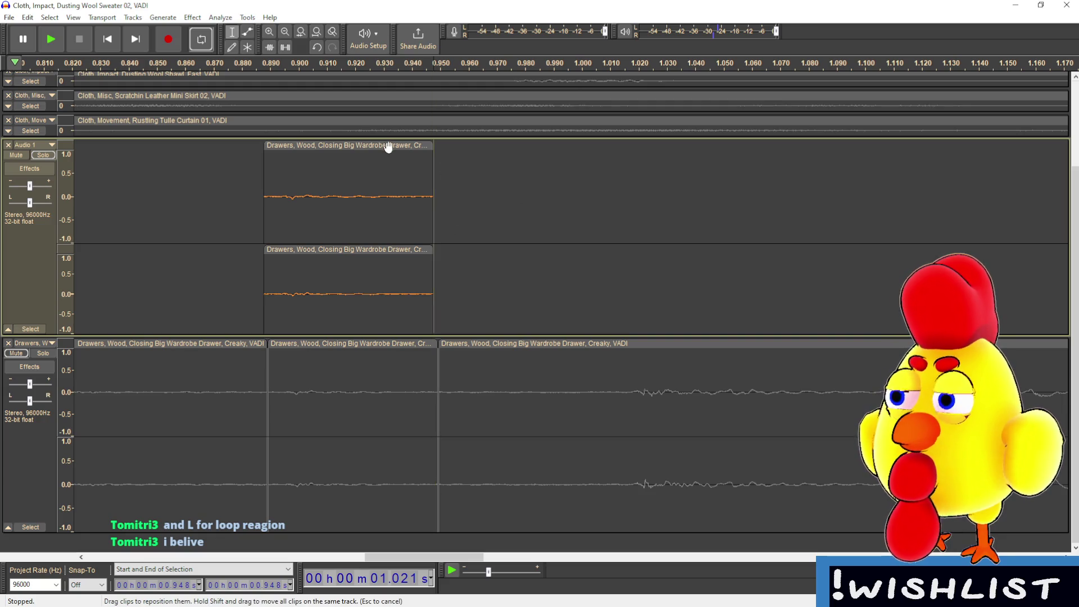
left_click(337, 145)
left_click(261, 164)
key("space")
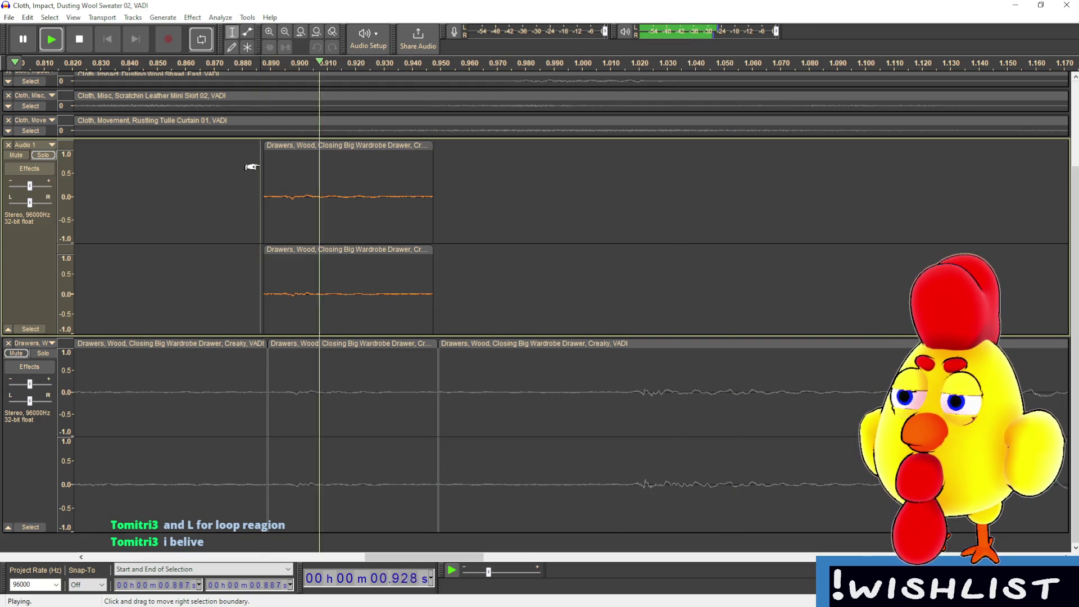
key("space")
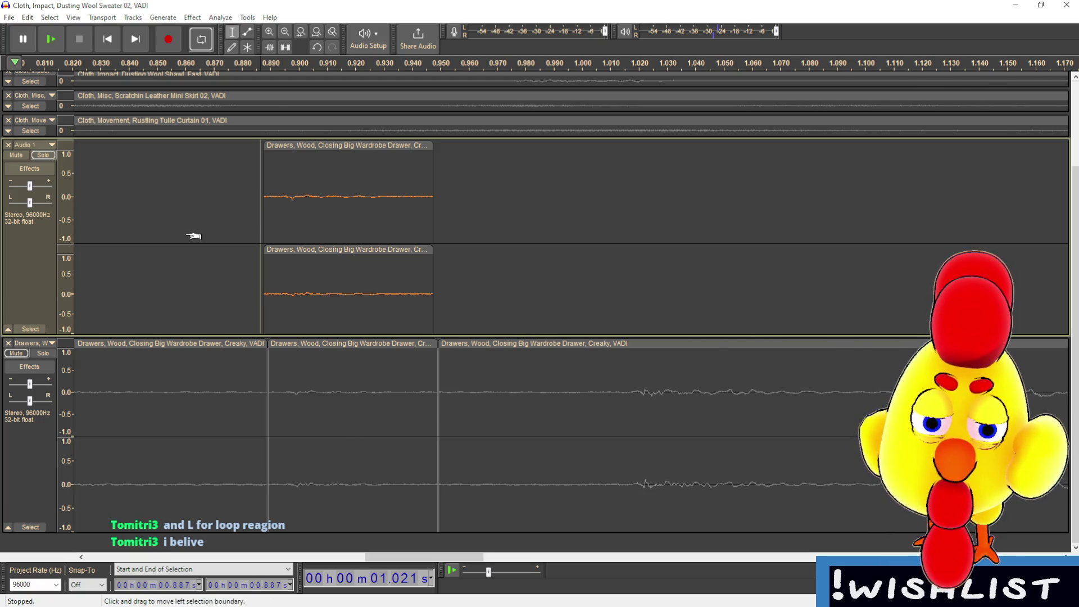
- Apply Fade In to a tiny span at the start of the drawer clip
scroll(197, 236, "up", 2, "ctrl")
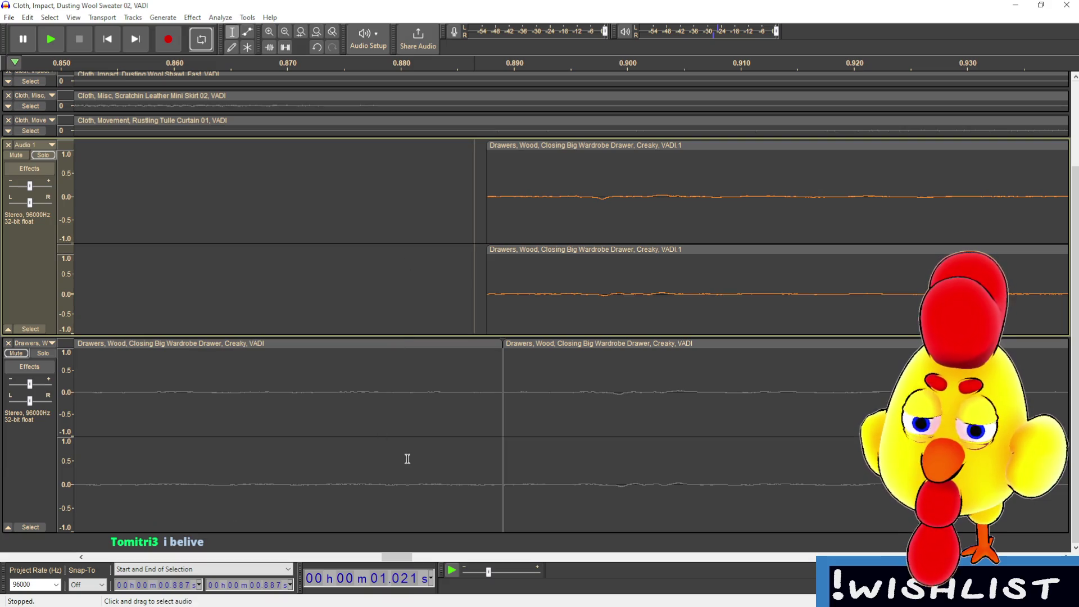
left_click_drag(395, 555, 403, 555)
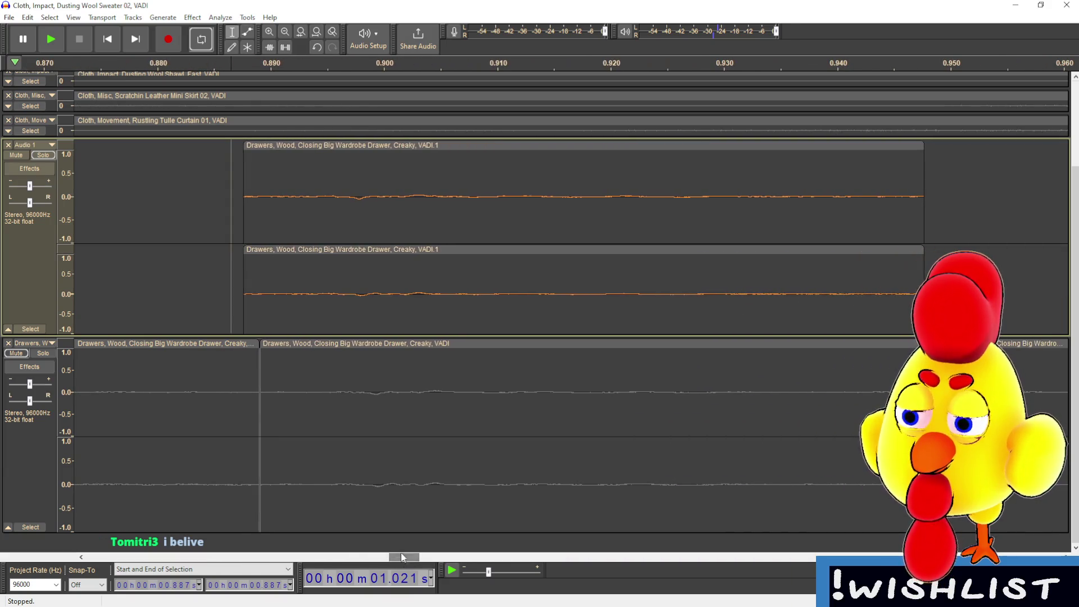
left_click_drag(252, 206, 244, 207)
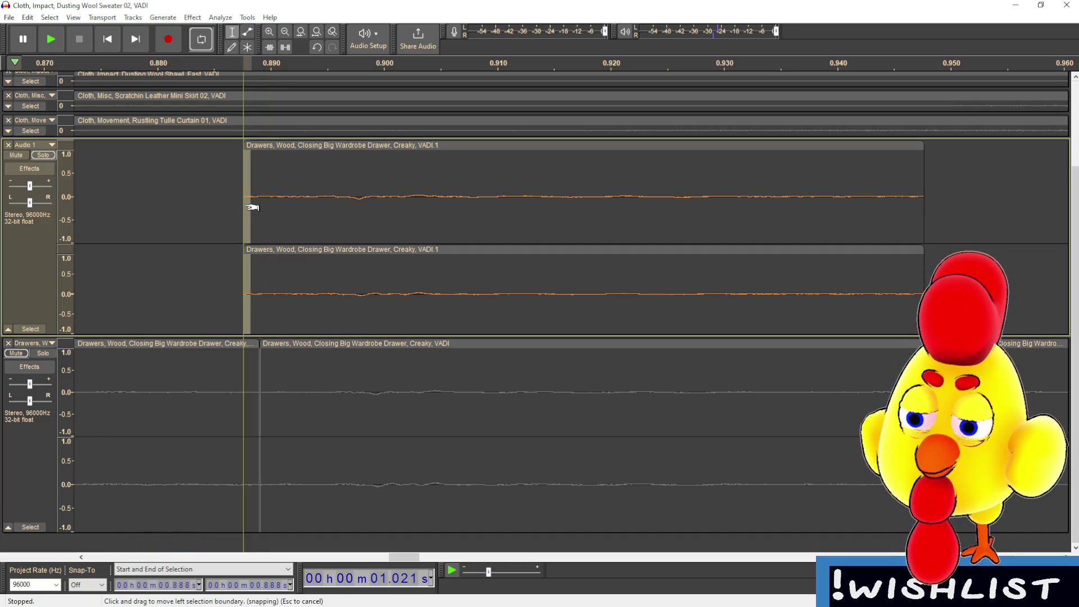
left_click(246, 208)
key("space")
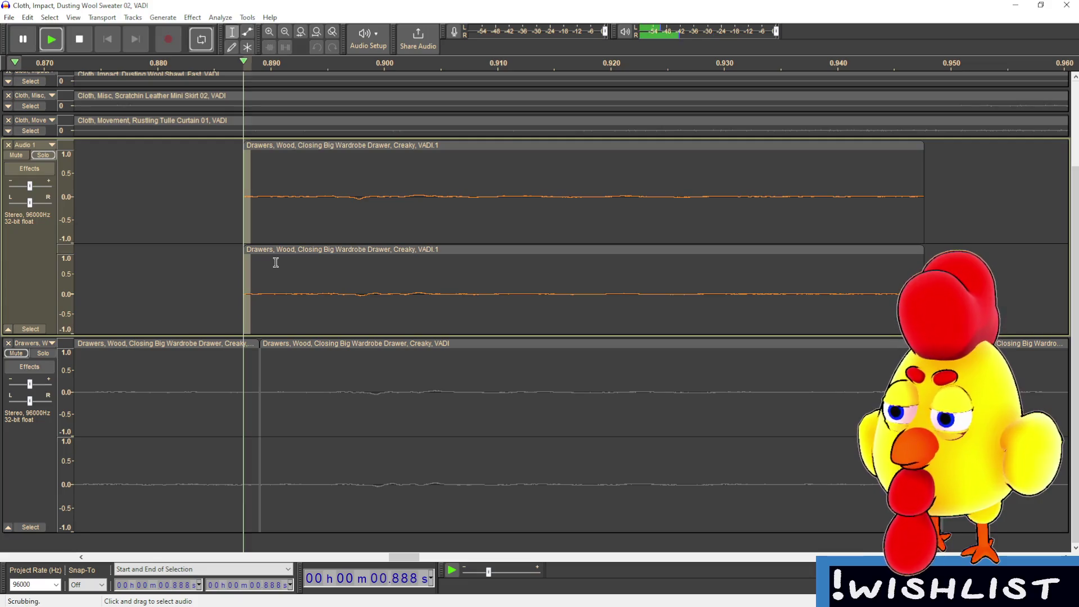
key("k")
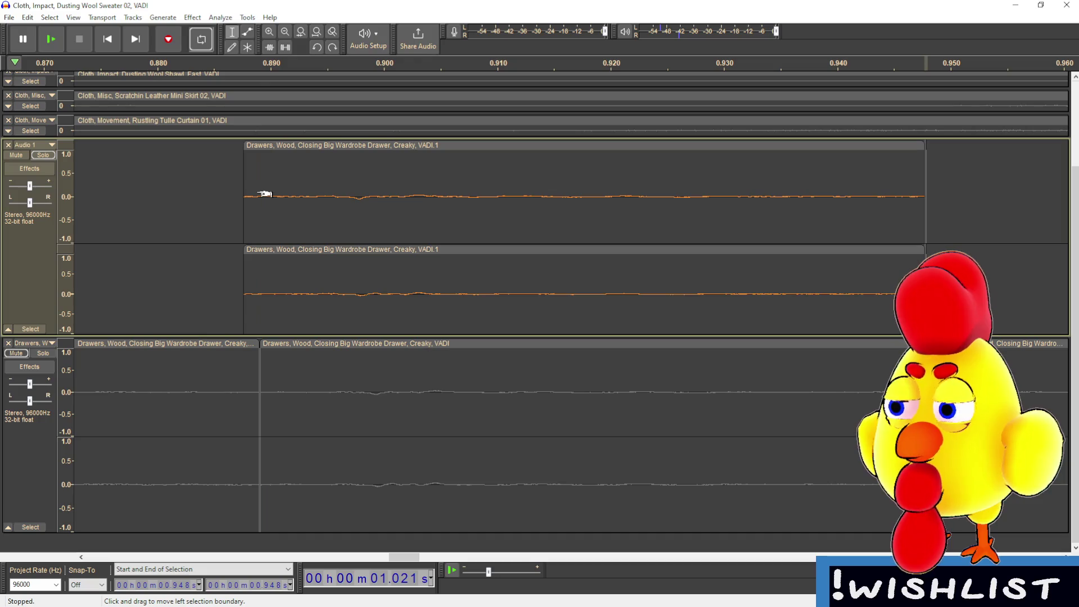
left_click(247, 193)
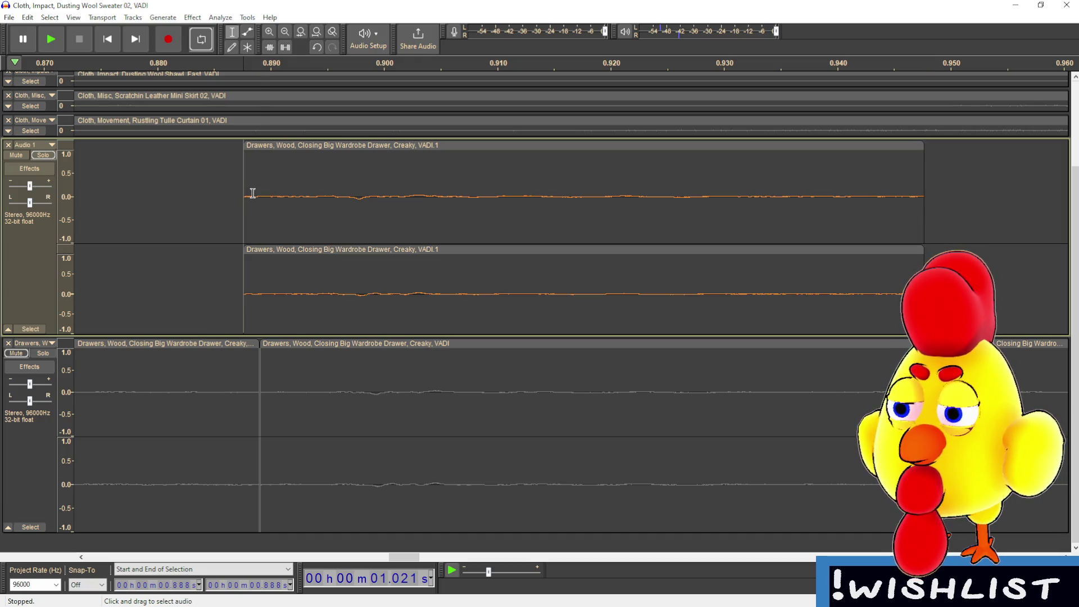
left_click(199, 18)
left_click(236, 189)
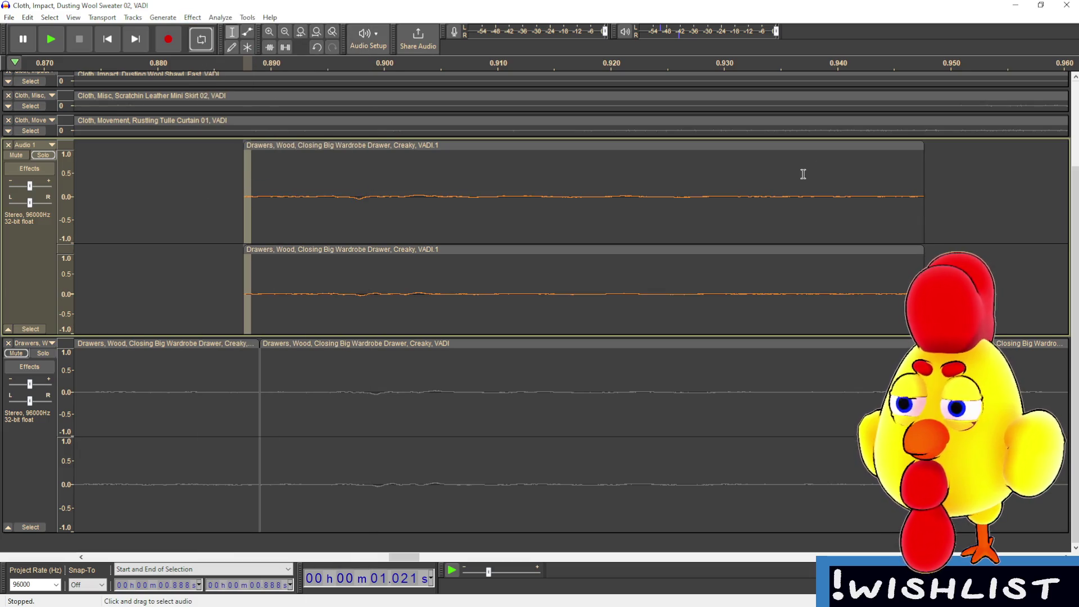
- Apply Fade Out to a tiny span at the clip's end
left_click_drag(917, 181, 928, 181)
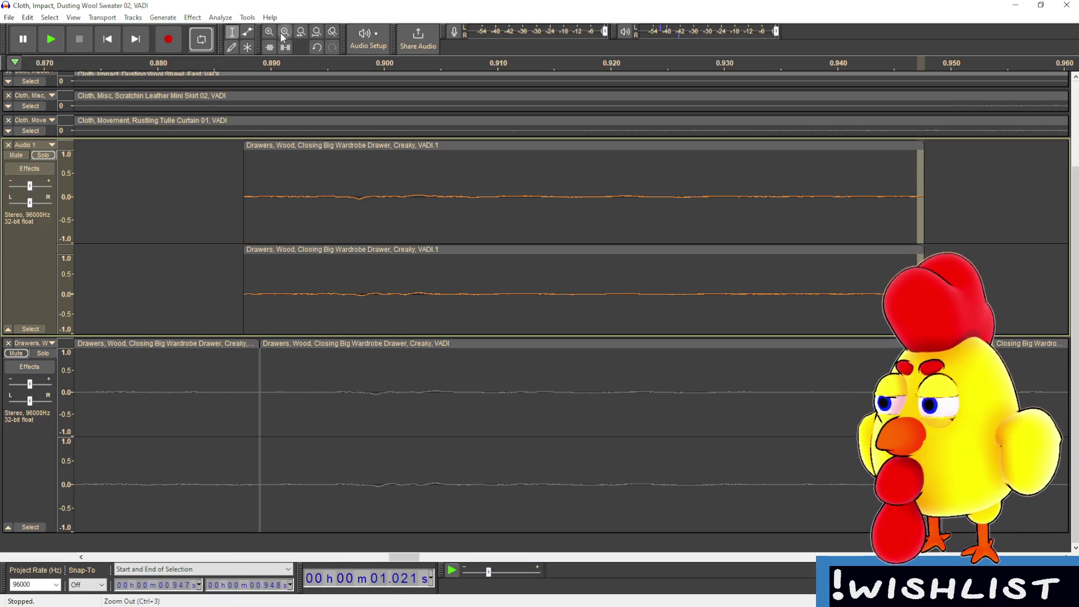
left_click(192, 18)
left_click(236, 200)
left_click(978, 206)
- Select the whole trimmed drawer clip and bring up the File menu's export choices
scroll(554, 224, "down", 1, "ctrl")
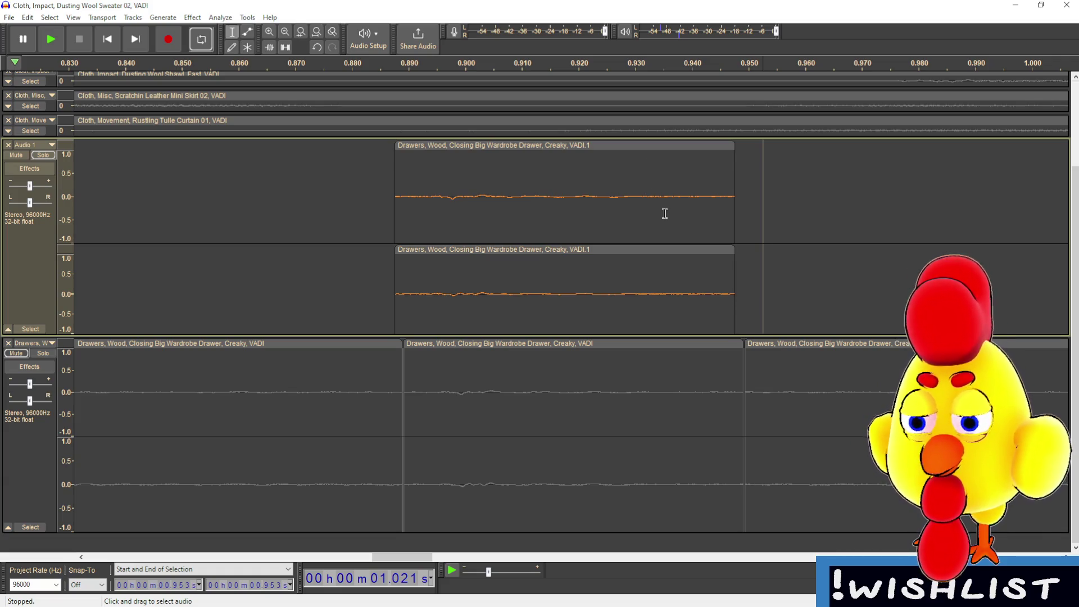
left_click(578, 144)
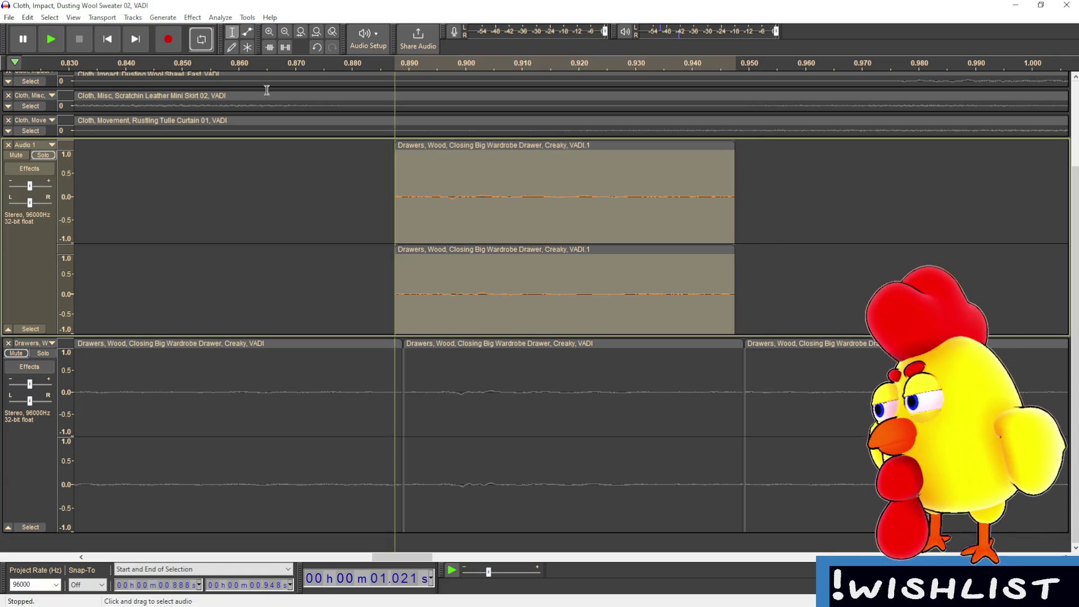
left_click(9, 17)
mouse_move(63, 101)
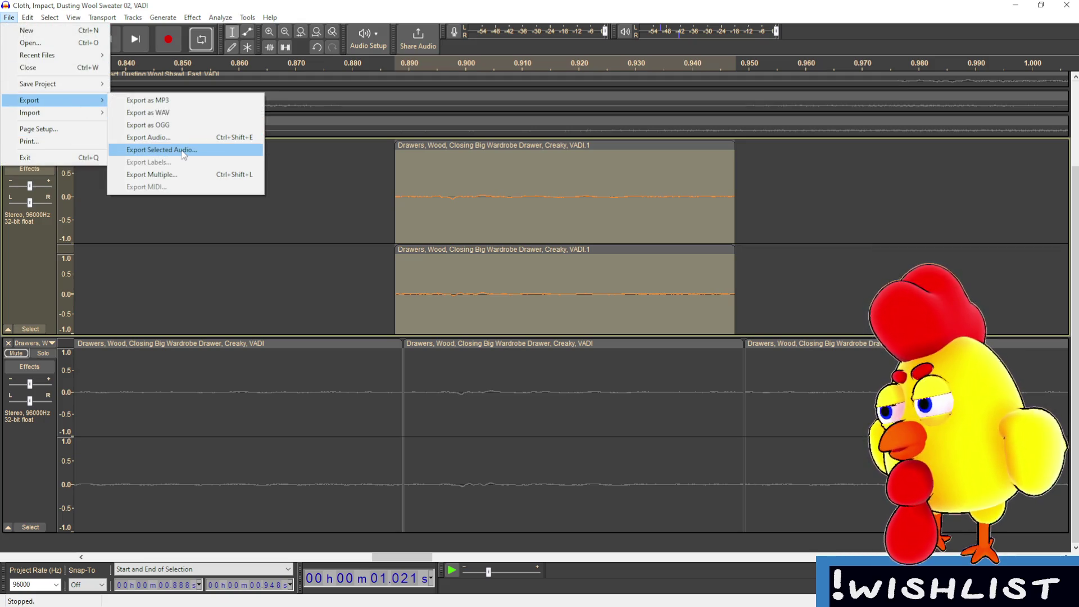
- Export the selected drawer clip, accept the metadata, then close Audacity discarding project changes
left_click(182, 151)
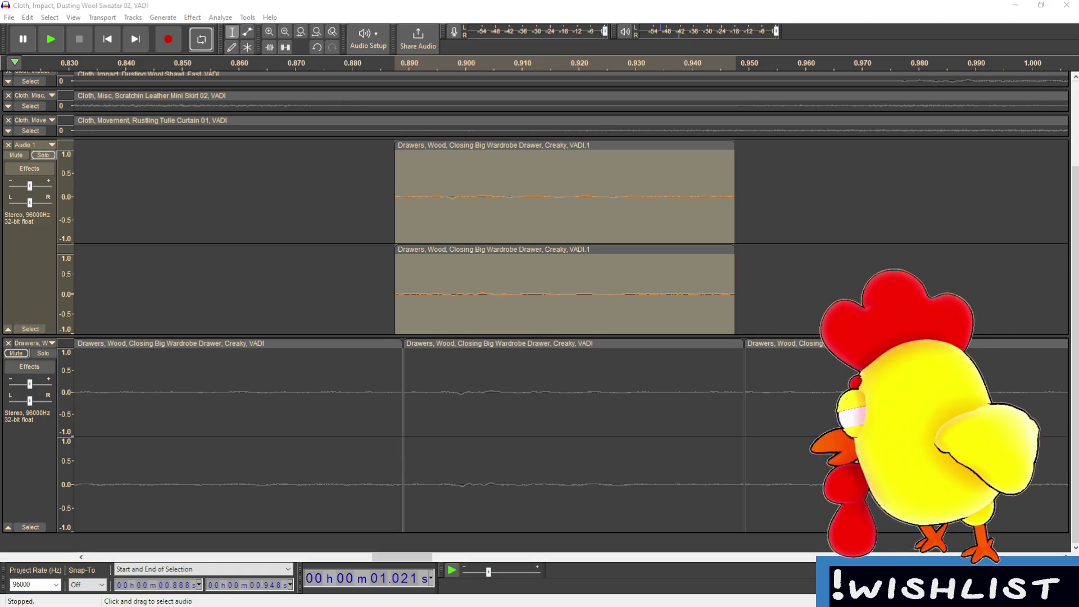
key("Return")
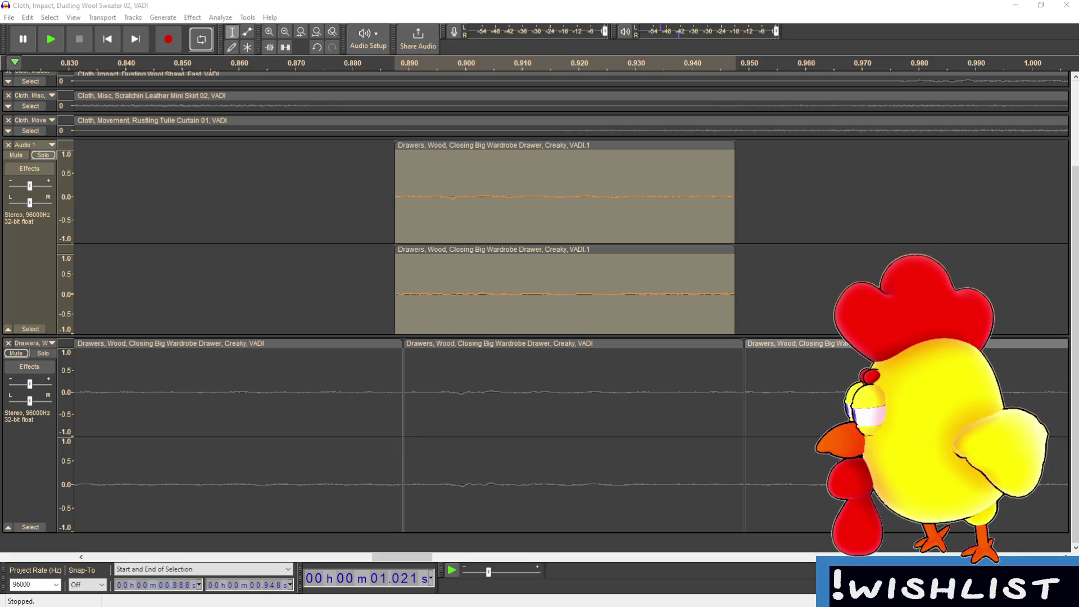
key("alt+Tab")
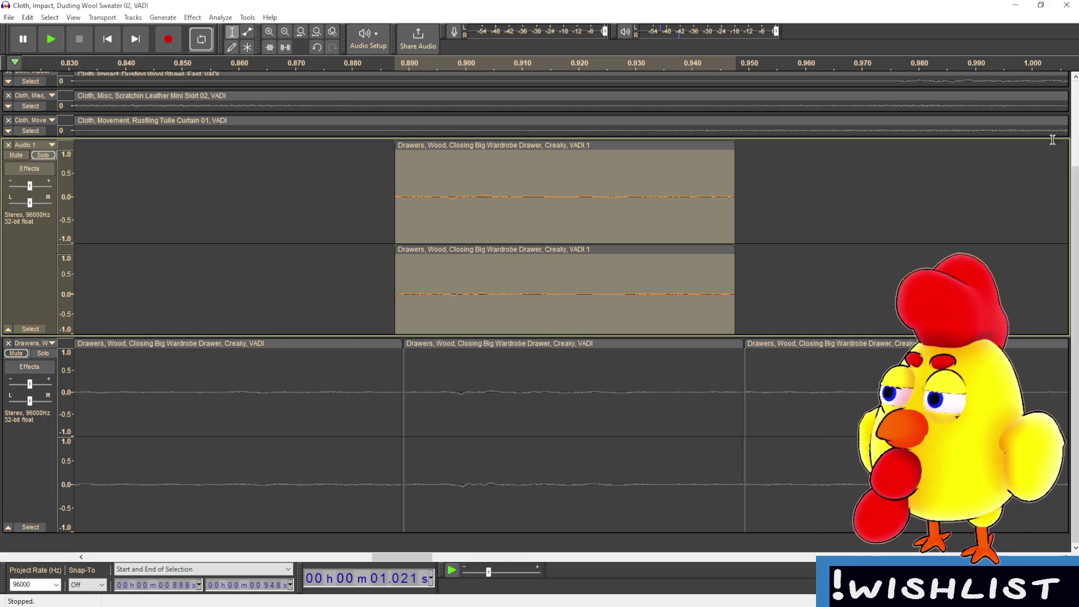
left_click(1067, 6)
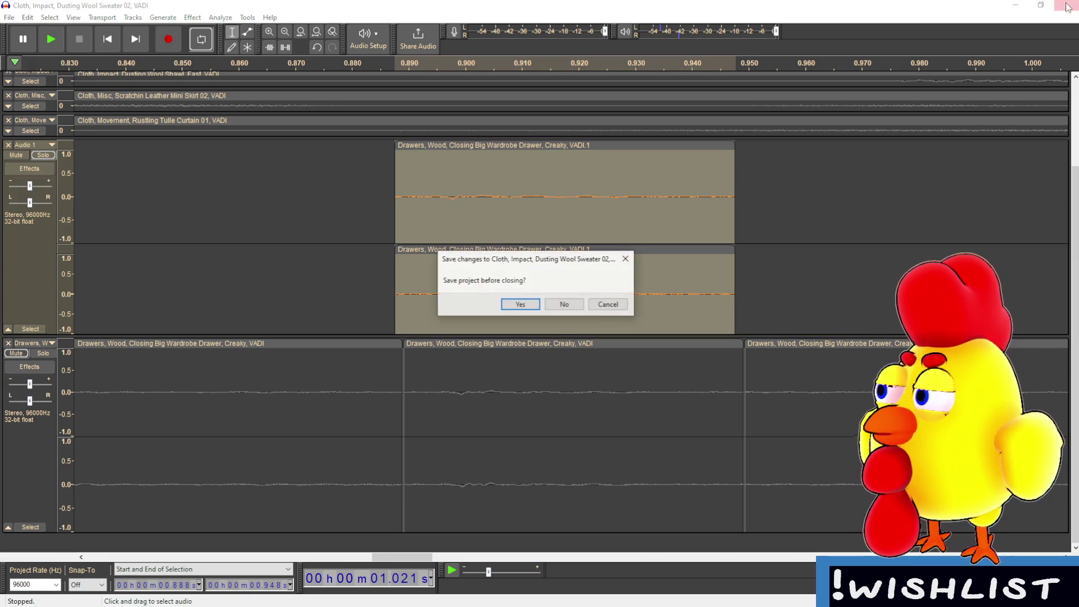
left_click(569, 304)
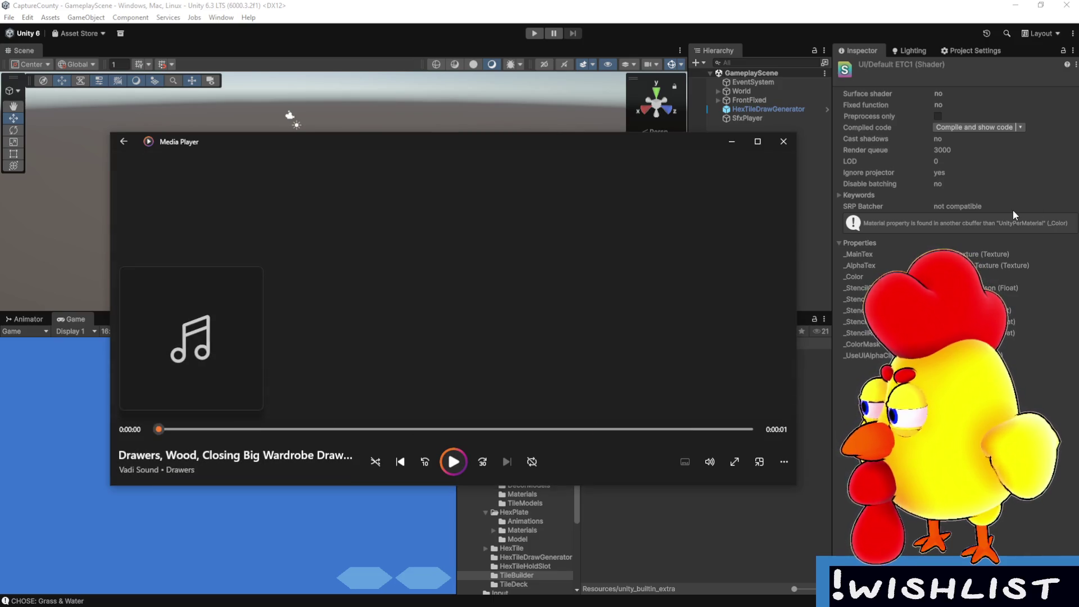
- Close the Media Player preview of the exported drawer sound
left_click(788, 147)
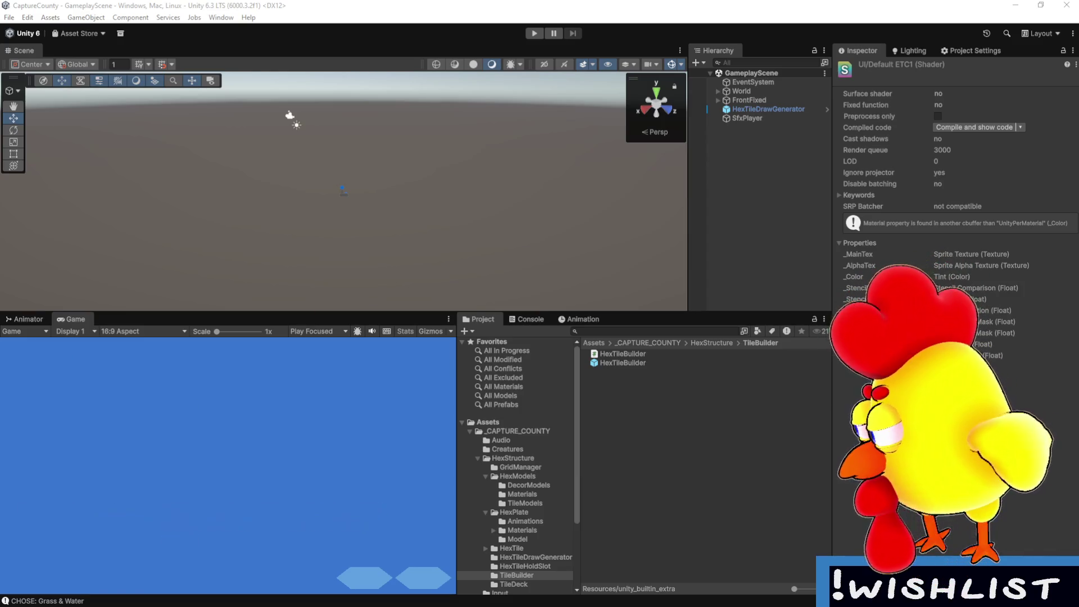
key("alt+Tab")
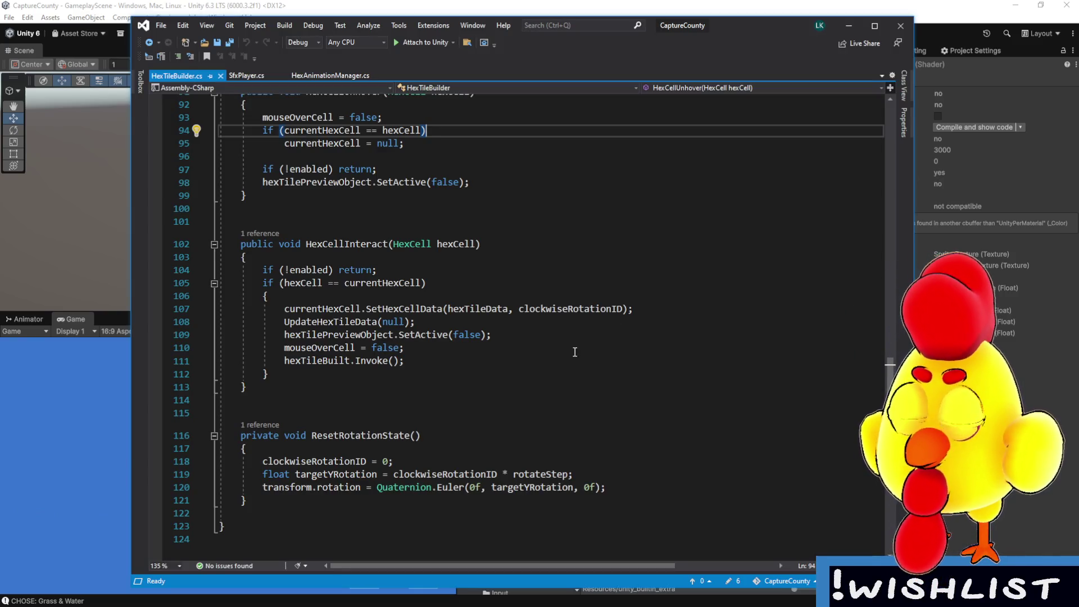
scroll(573, 351, "up", 1)
scroll(556, 365, "up", 2)
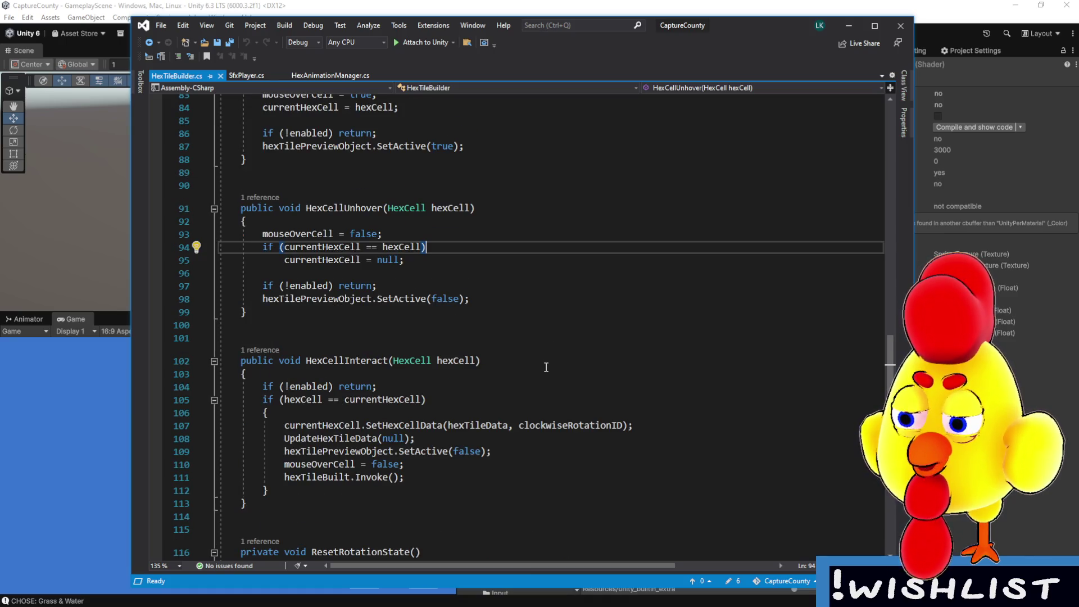
scroll(444, 442, "up", 1)
scroll(448, 443, "up", 5)
scroll(448, 443, "up", 20)
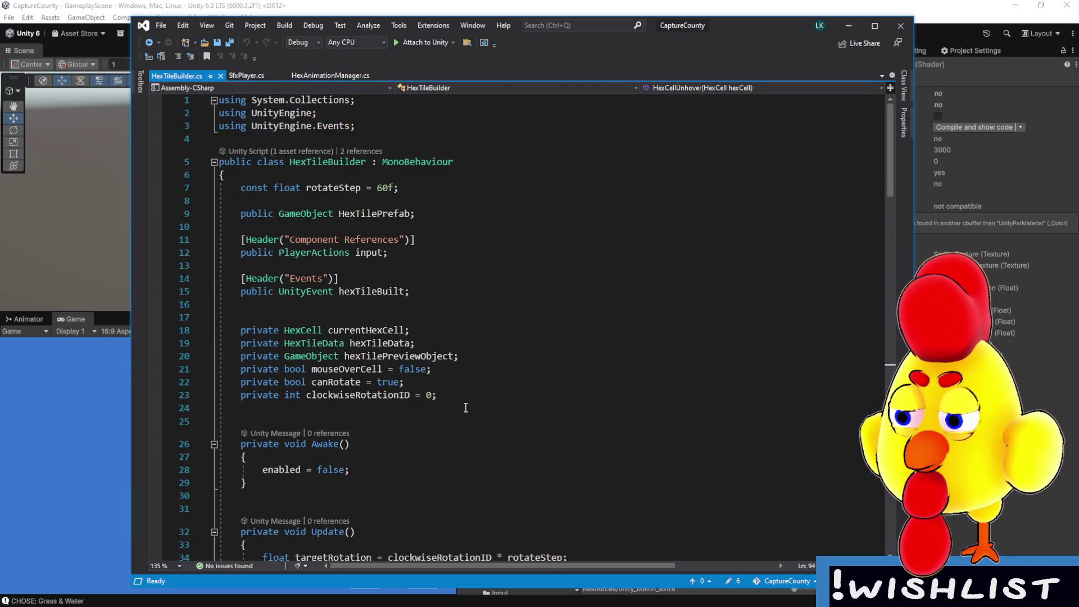
left_click_drag(427, 287, 221, 292)
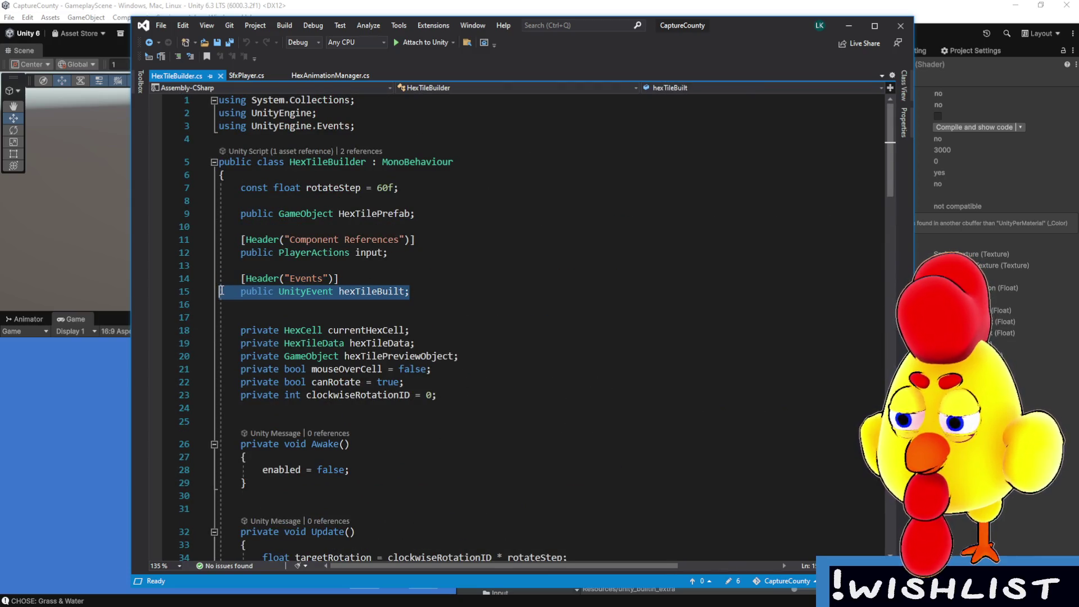
left_click(515, 371)
scroll(516, 373, "down", 7)
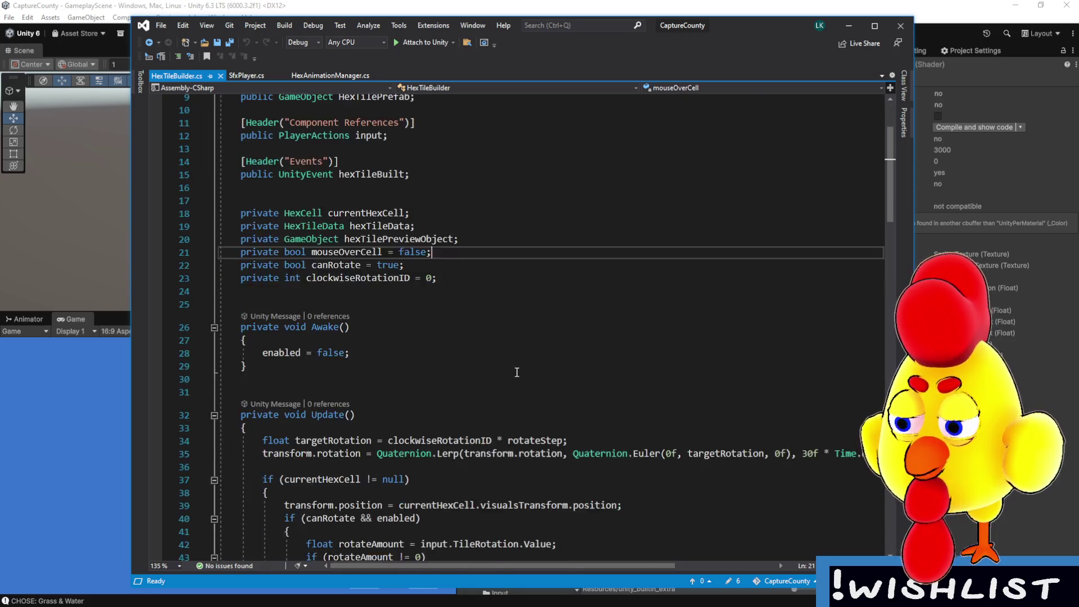
key("alt+Tab")
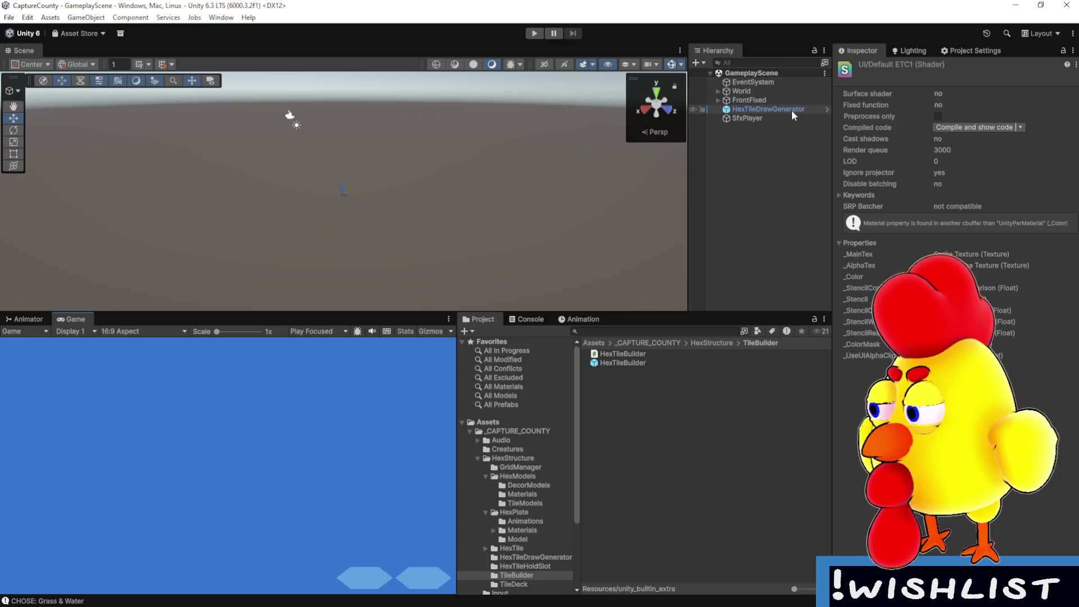
- Expand World in the Hierarchy and select HexTileBuilder to view its Hex Tile Built event
left_click(718, 91)
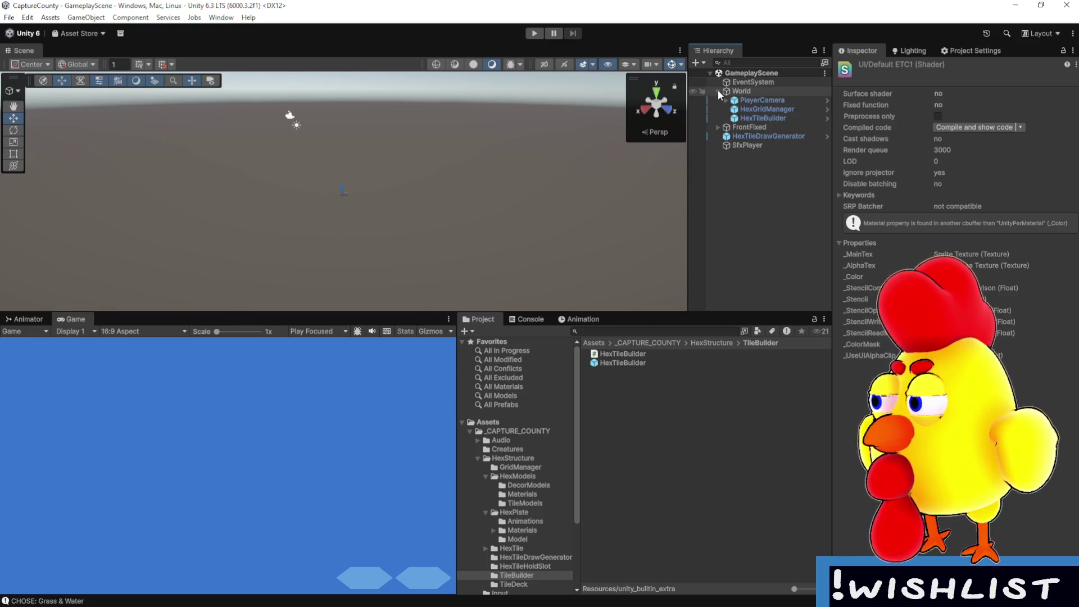
left_click(777, 100)
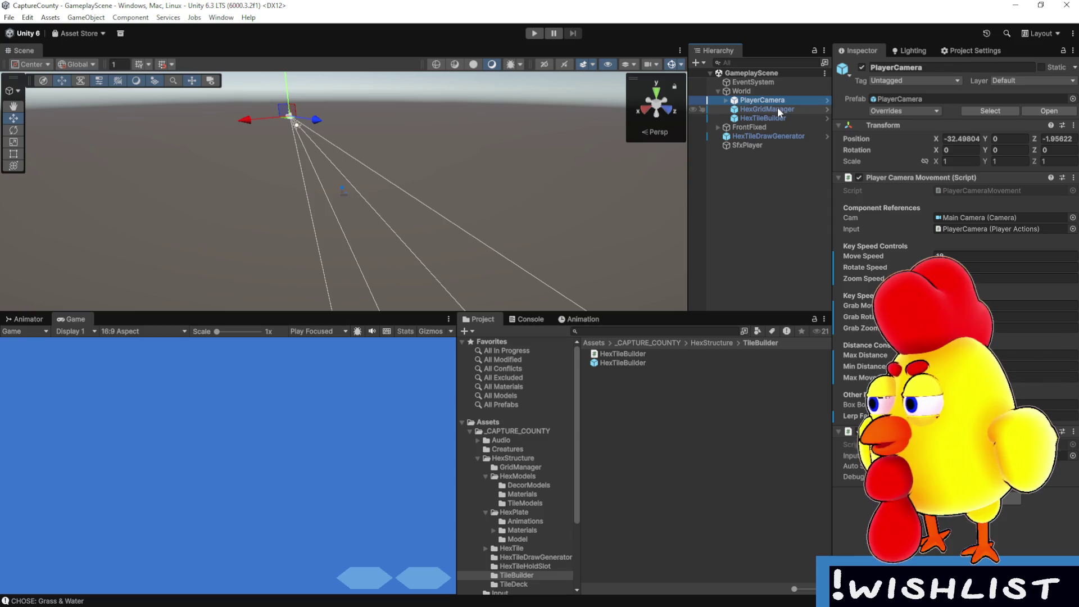
left_click(777, 107)
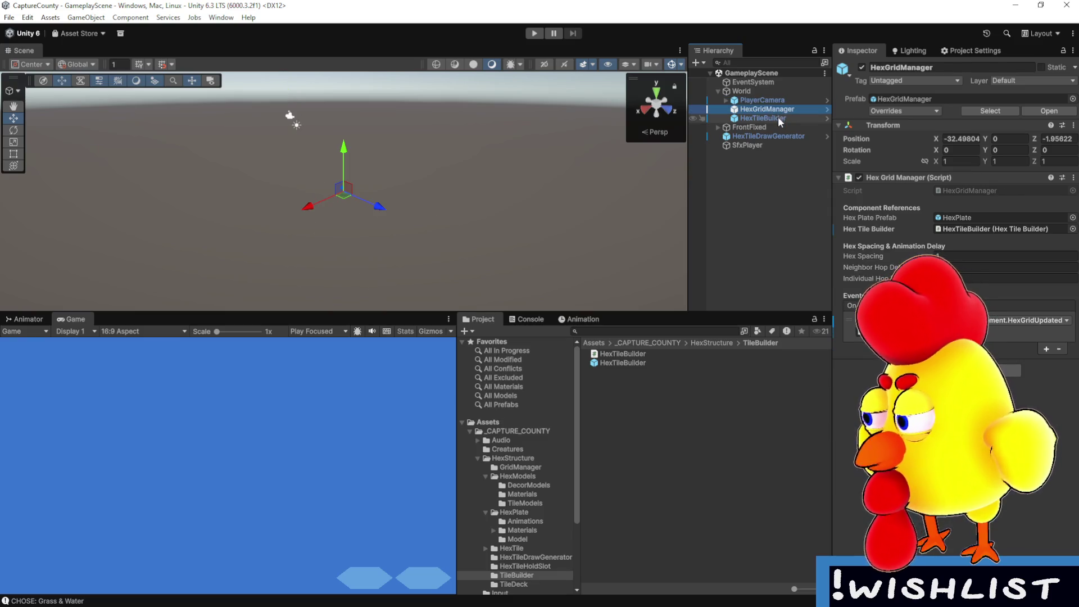
left_click(778, 118)
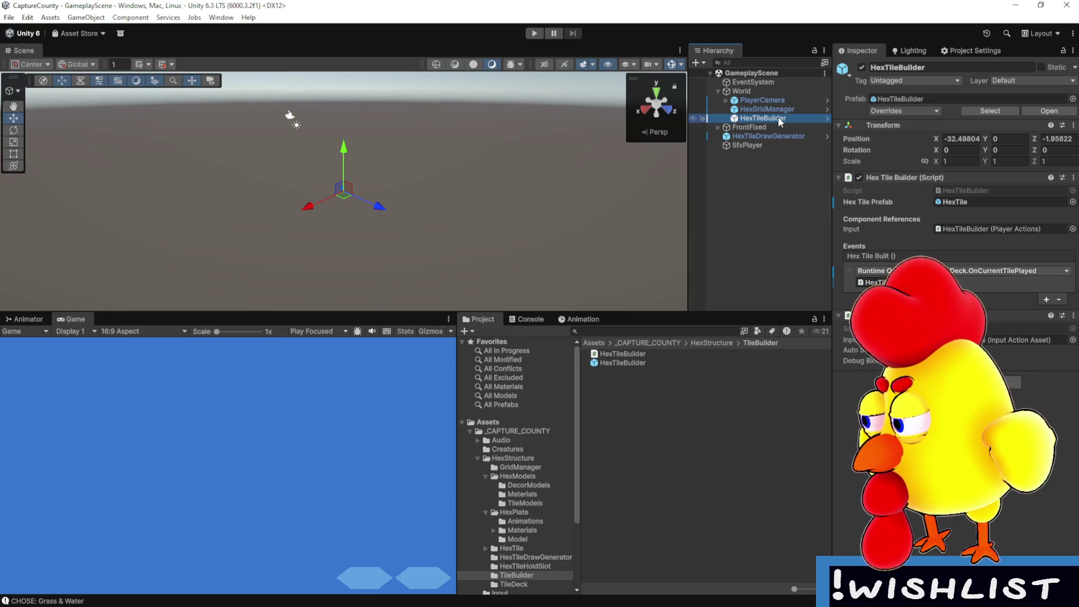
key("alt+Tab")
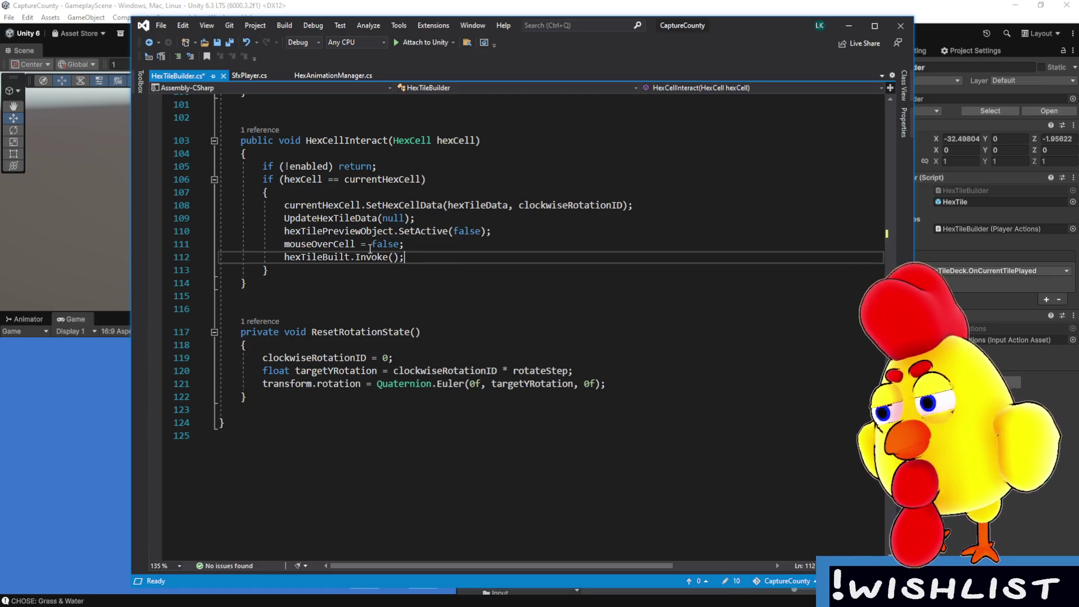
- Declare 'public UnityEvent onHexTileRotate;' on line 16 of HexTileBuilder
left_click(405, 244)
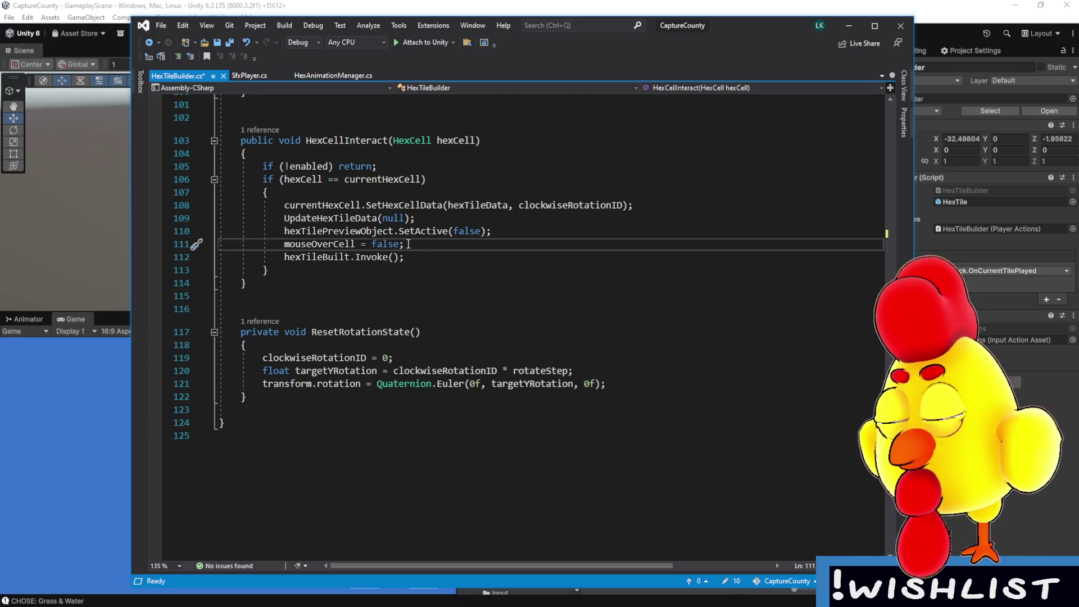
scroll(471, 327, "up", 20)
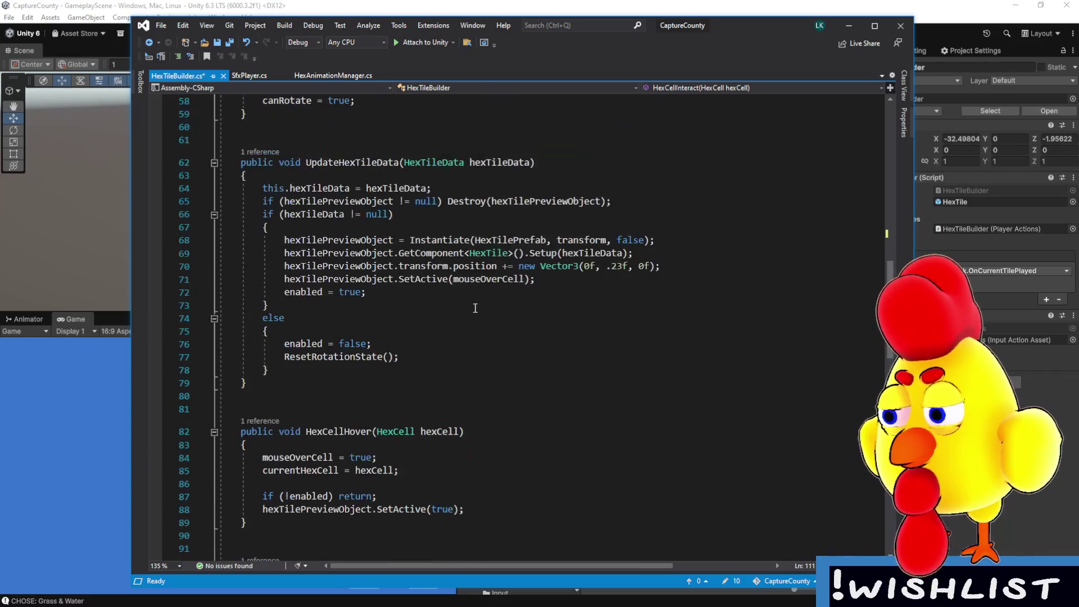
scroll(471, 328, "up", 11)
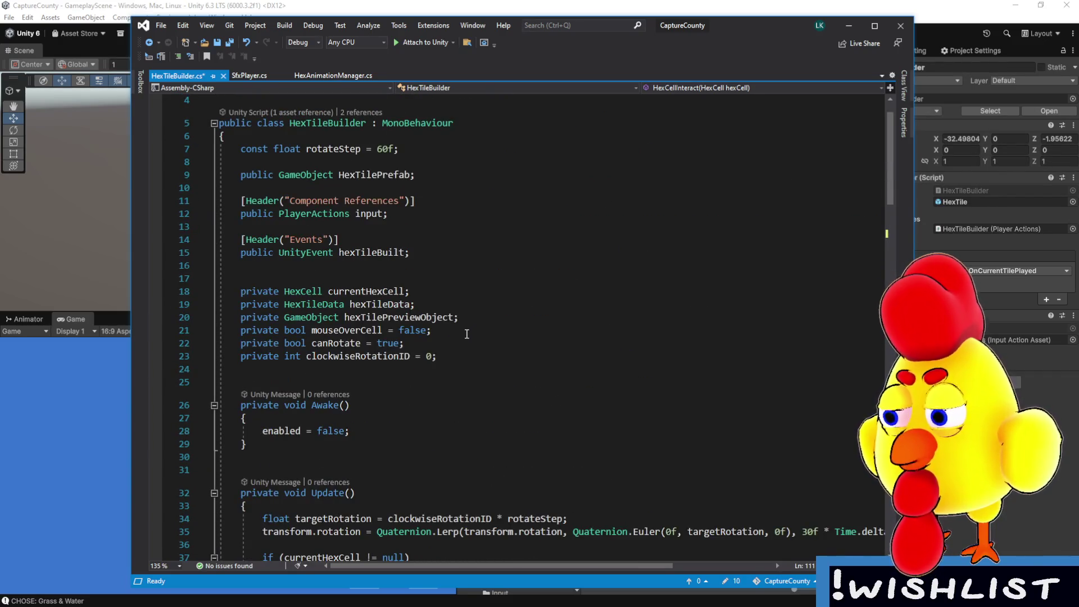
left_click(419, 266)
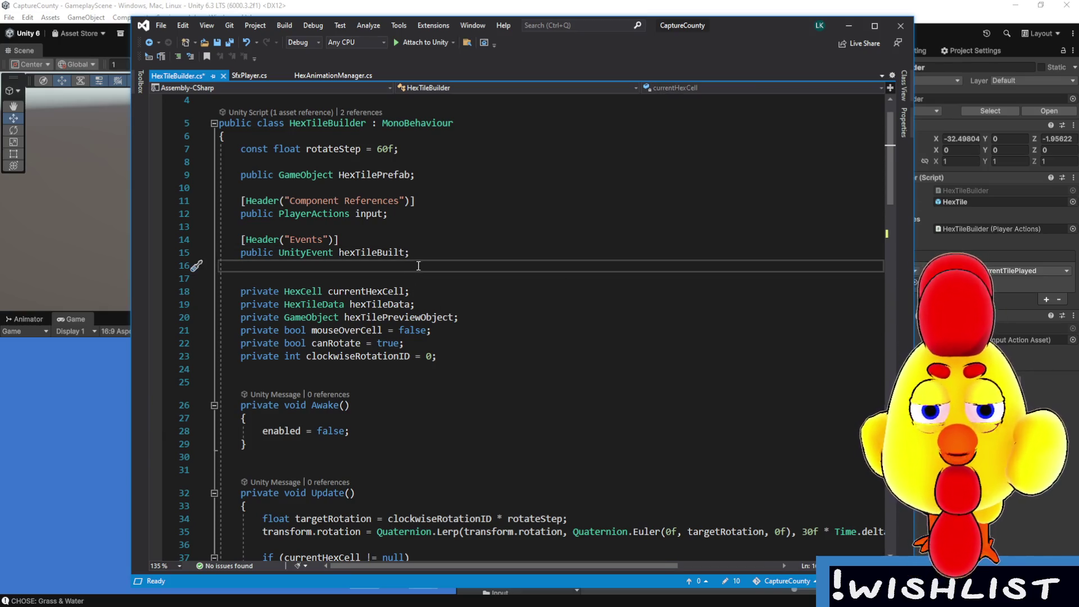
type("public UnityEv")
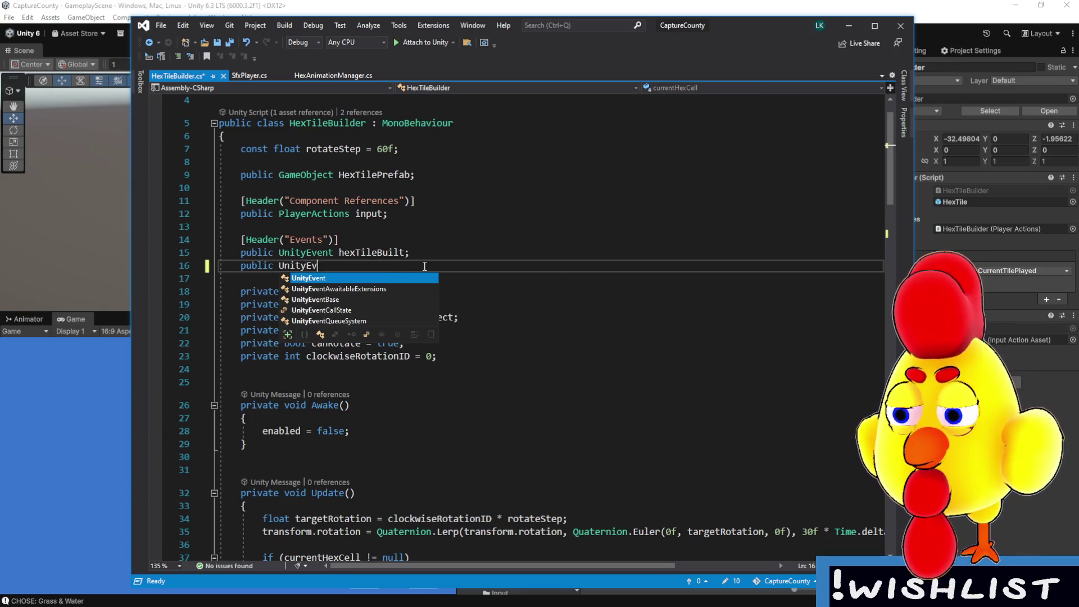
type("ent on")
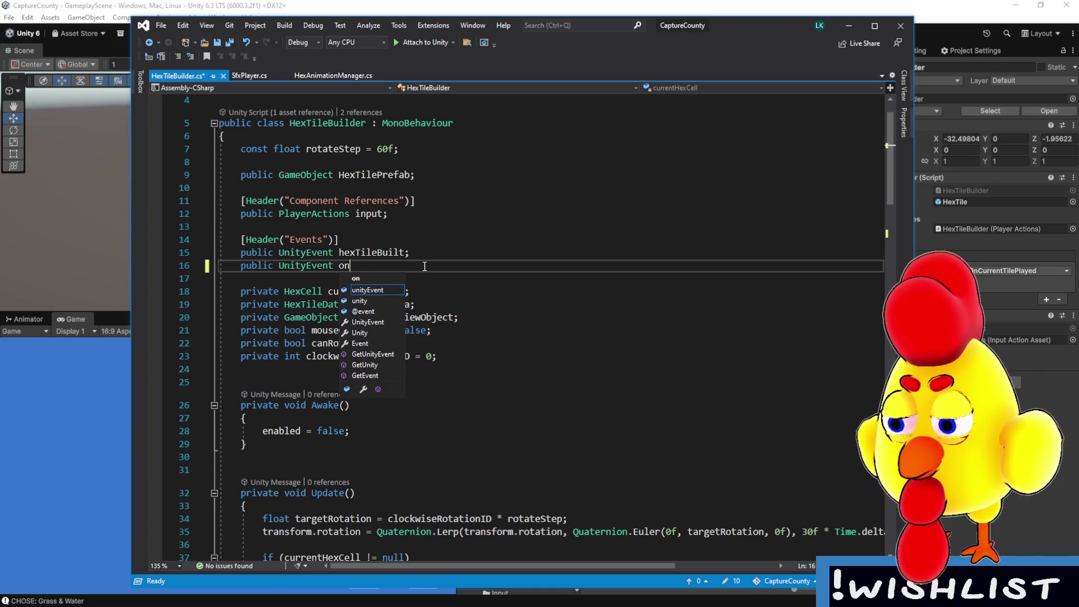
type("HexTileRotate;")
- Replace the '// cue rotate sound' comment with onHexTileRotate.Invoke(); and save the script
scroll(414, 355, "down", 5)
scroll(413, 355, "down", 1)
scroll(413, 355, "down", 2)
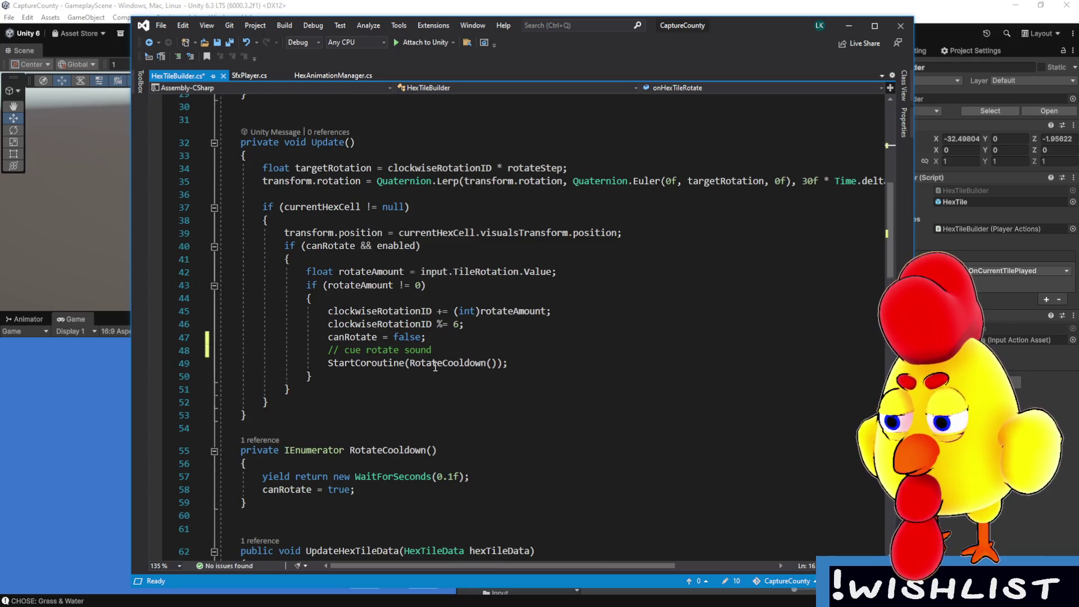
scroll(435, 366, "down", 1)
left_click_drag(442, 309, 329, 309)
key("BackSpace")
type("onHexTileRotate.Invoke")
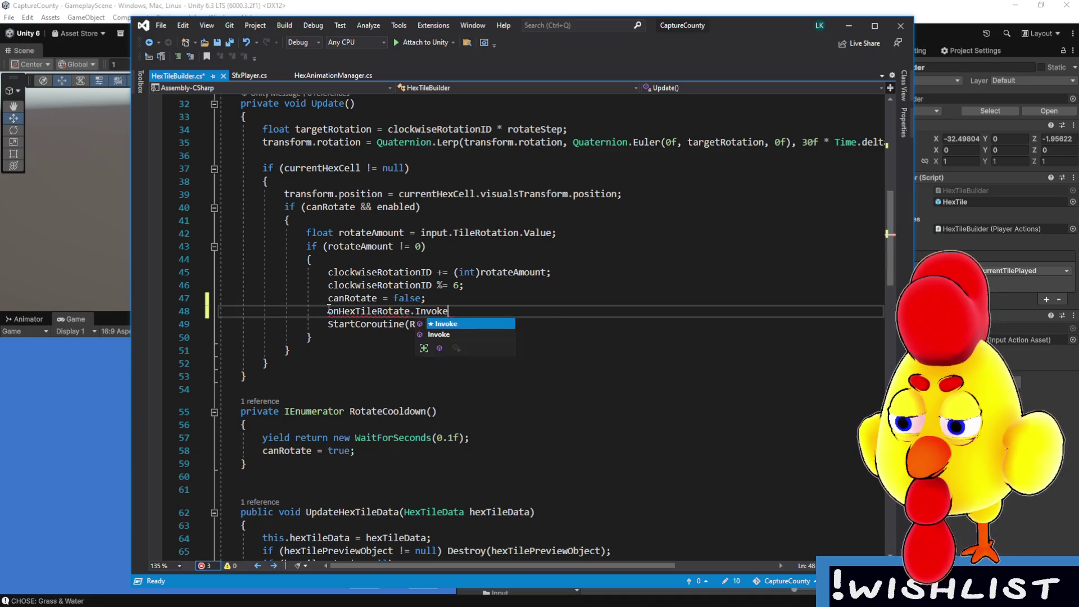
type("();")
scroll(495, 348, "down", 4)
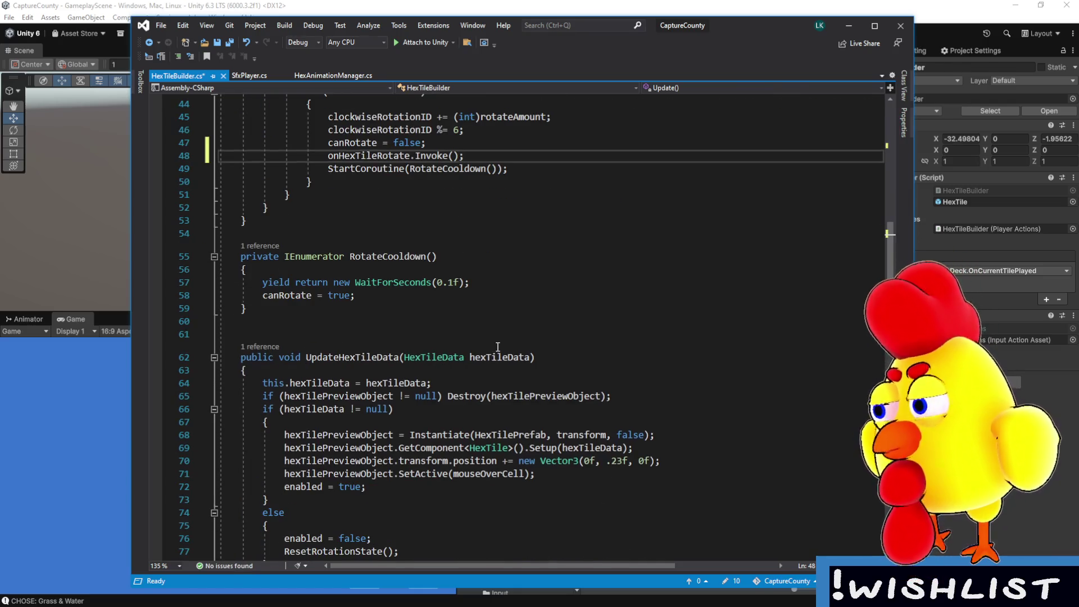
scroll(504, 341, "up", 14)
left_click(540, 332)
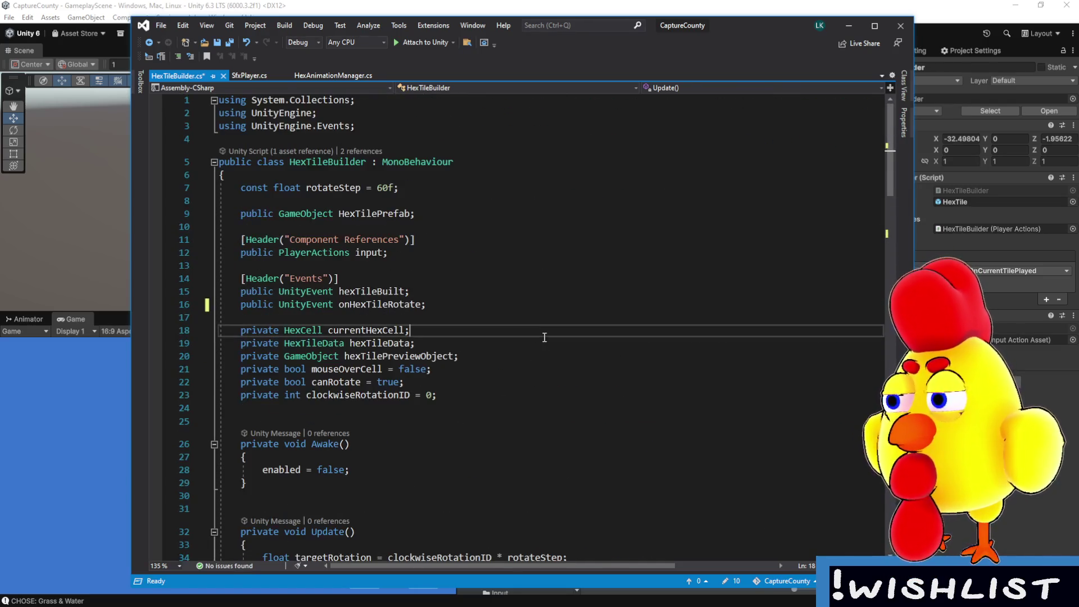
key("ctrl+s")
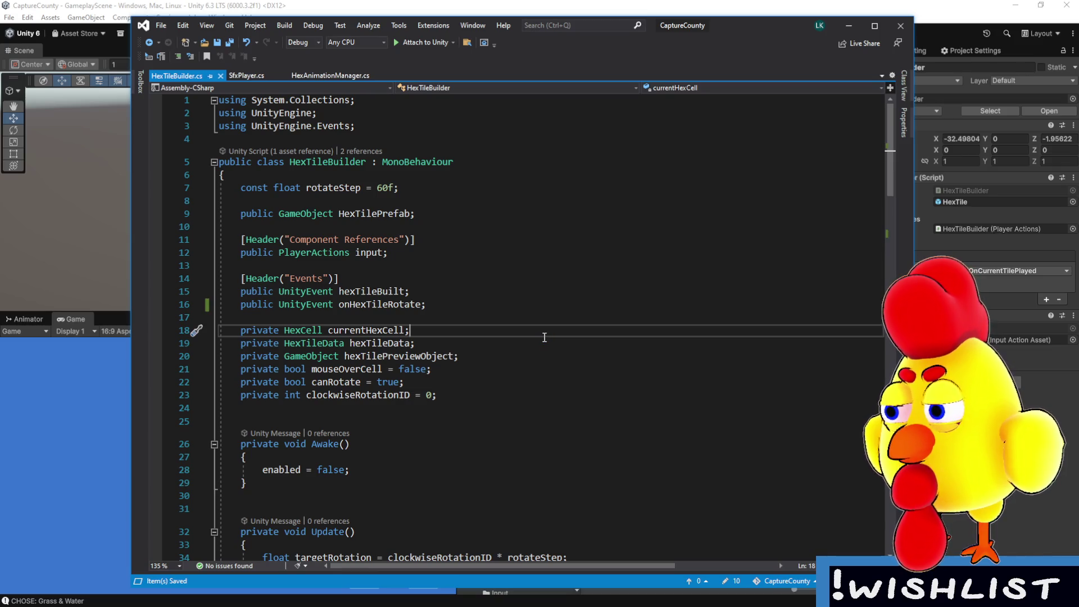
scroll(533, 405, "down", 6)
scroll(533, 406, "down", 4)
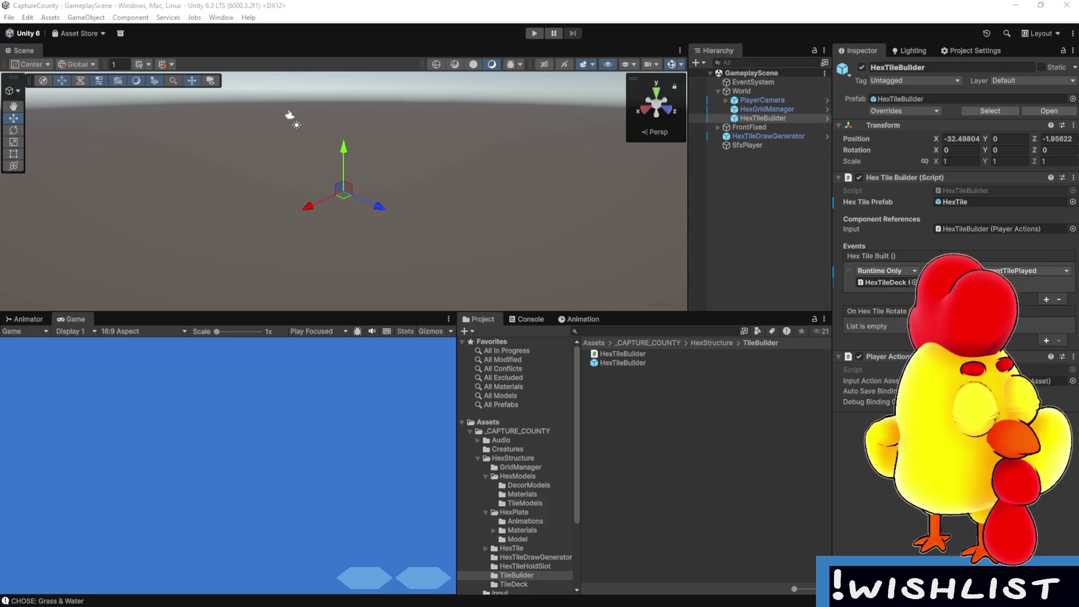
- Drag the Scene/Game divider down to enlarge the Game view, and pan the Scene view
mouse_move(465, 194)
left_mouse_down()
mouse_move(319, 207)
mouse_move(265, 371)
left_mouse_up()
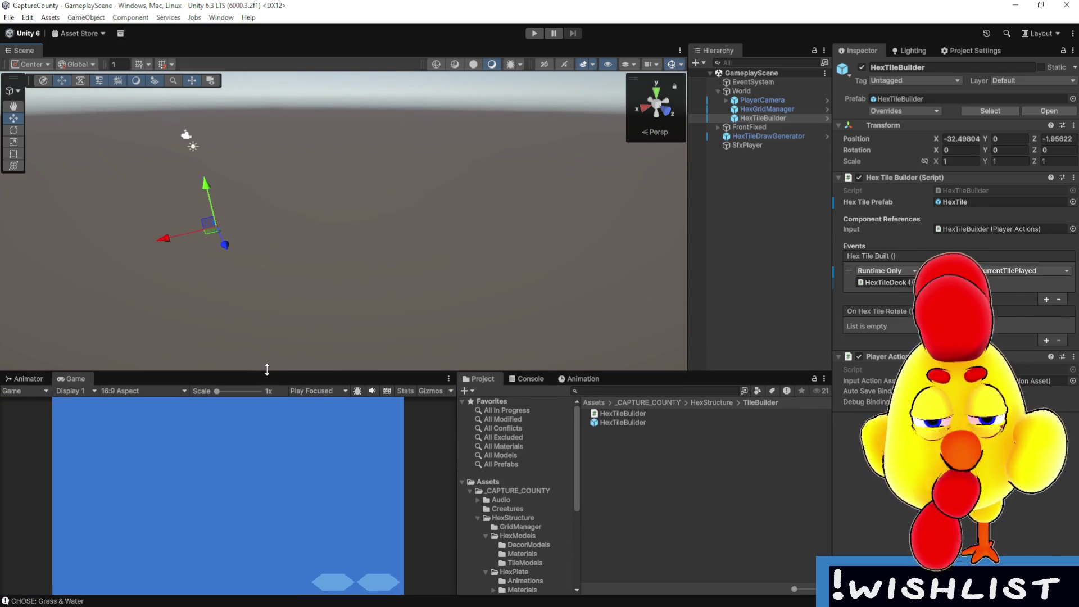
mouse_move(270, 284)
left_mouse_down()
mouse_move(294, 277)
mouse_move(335, 292)
left_mouse_up()
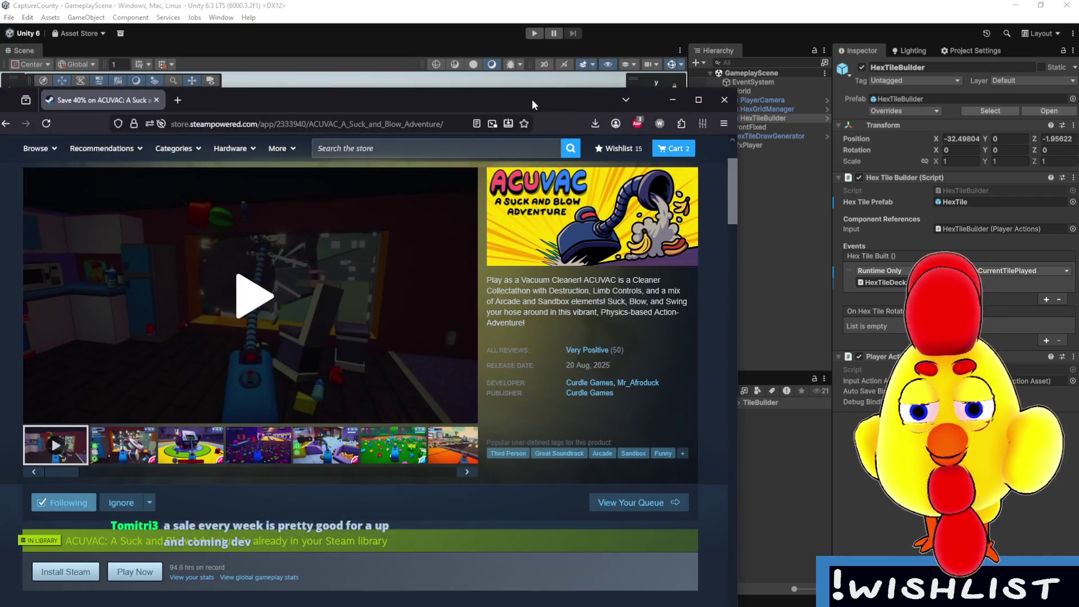
mouse_move(532, 99)
left_mouse_down()
mouse_move(650, 79)
mouse_move(713, 46)
left_mouse_up()
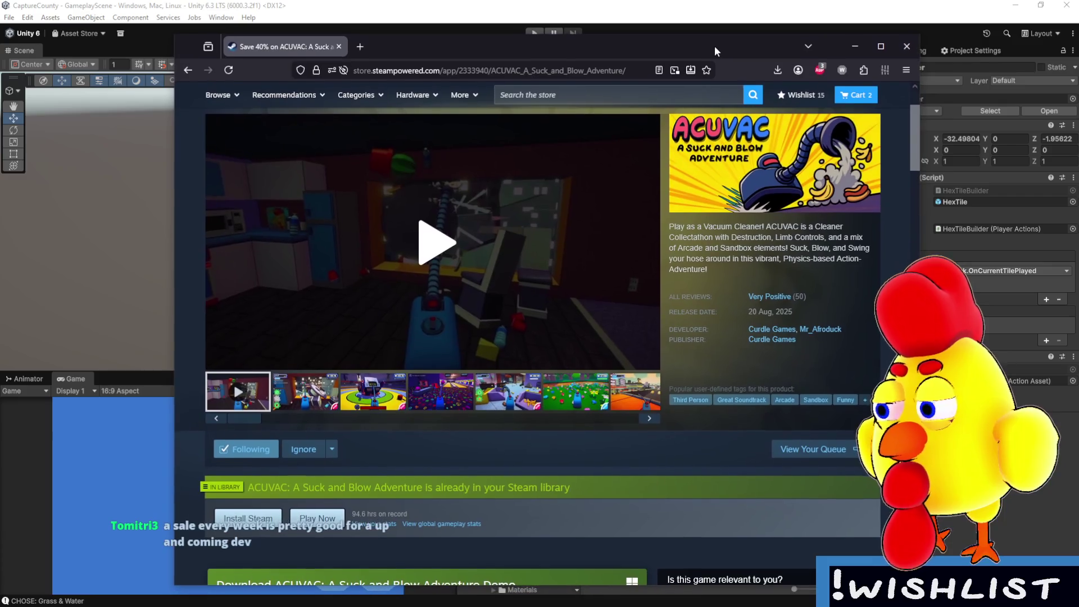
mouse_move(773, 303)
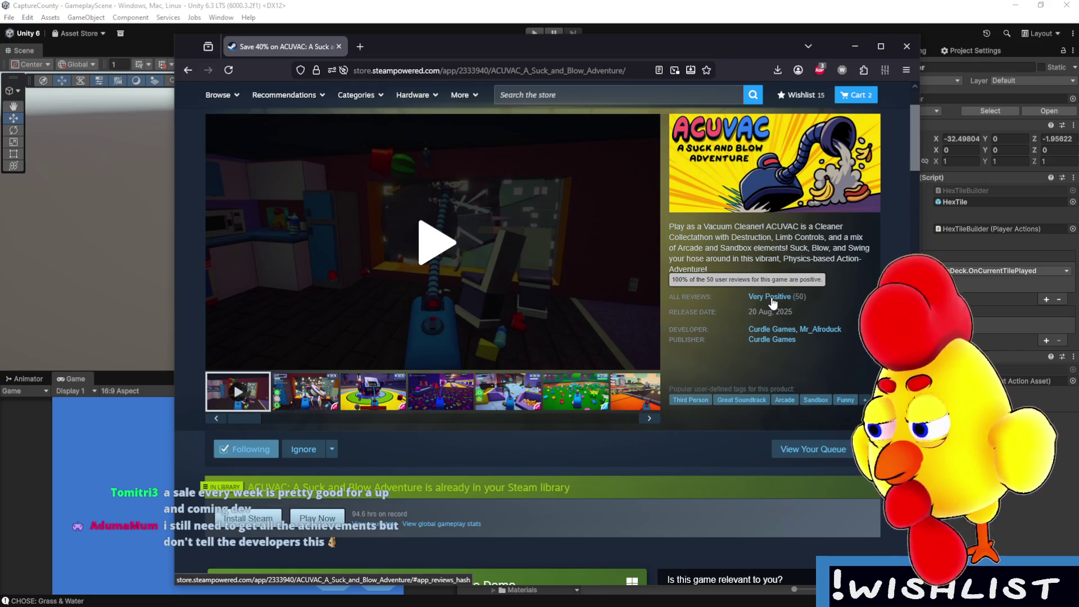
key("alt+Tab")
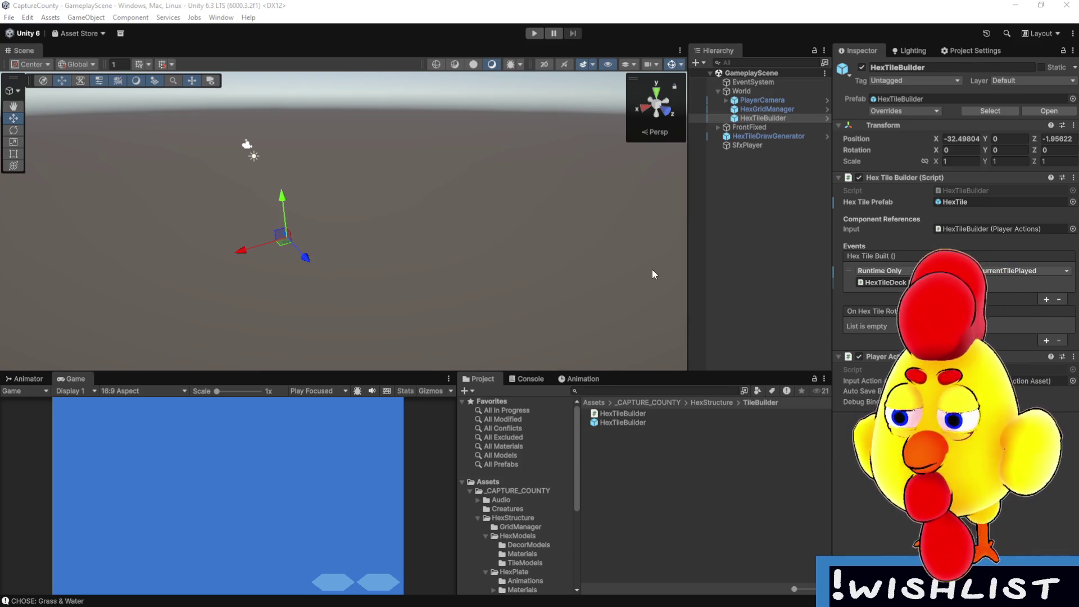
- Select HexTileBuilder and add new listener entries to its Hex Tile Built and On Hex Tile Rotate events
left_click(744, 347)
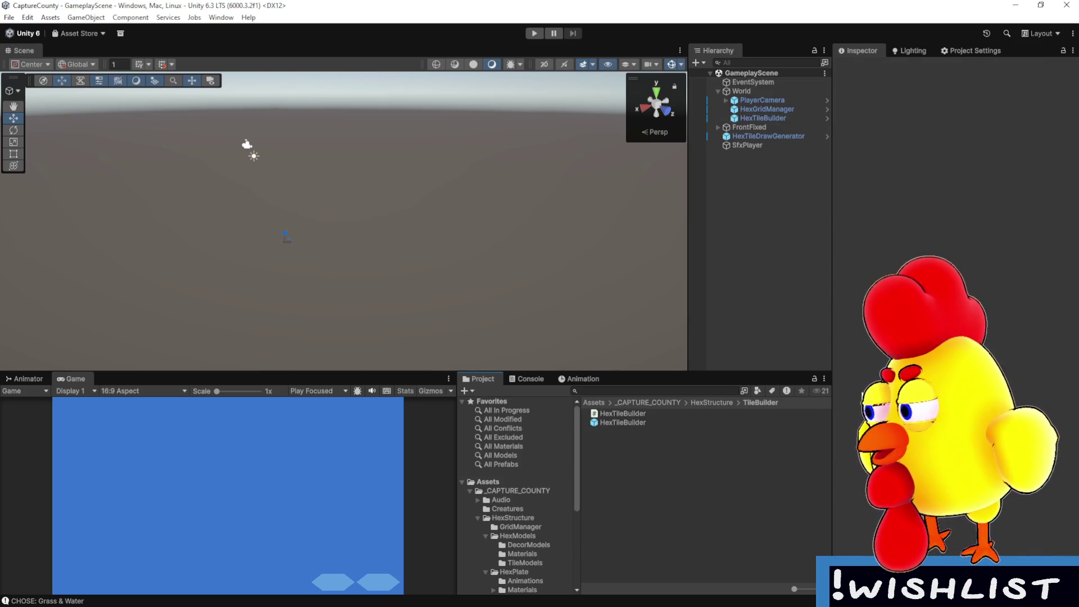
left_click(765, 100)
left_click(767, 118)
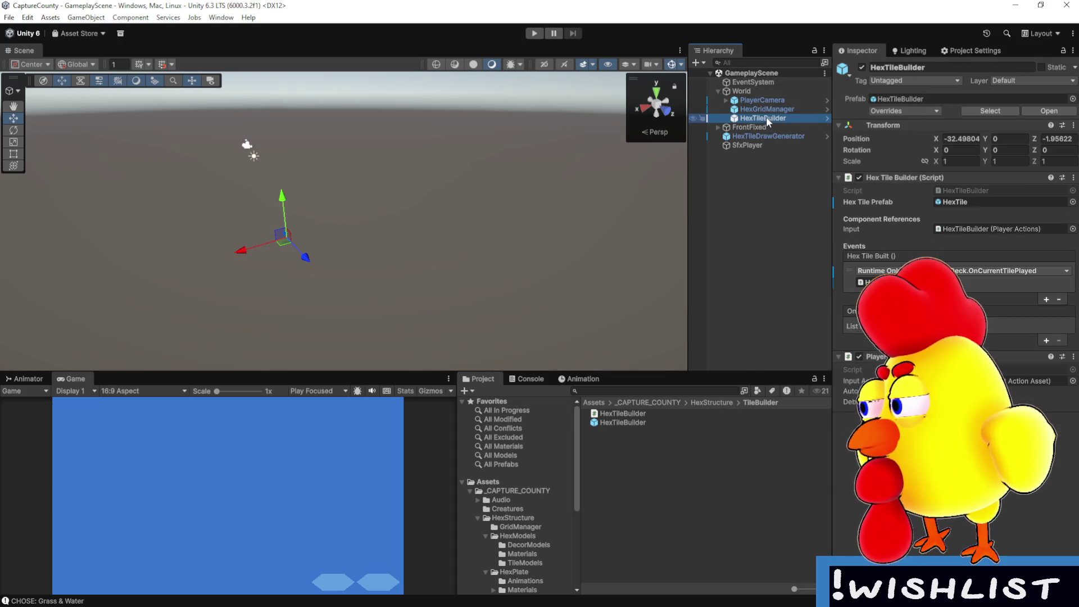
left_click(1047, 298)
left_click(1046, 368)
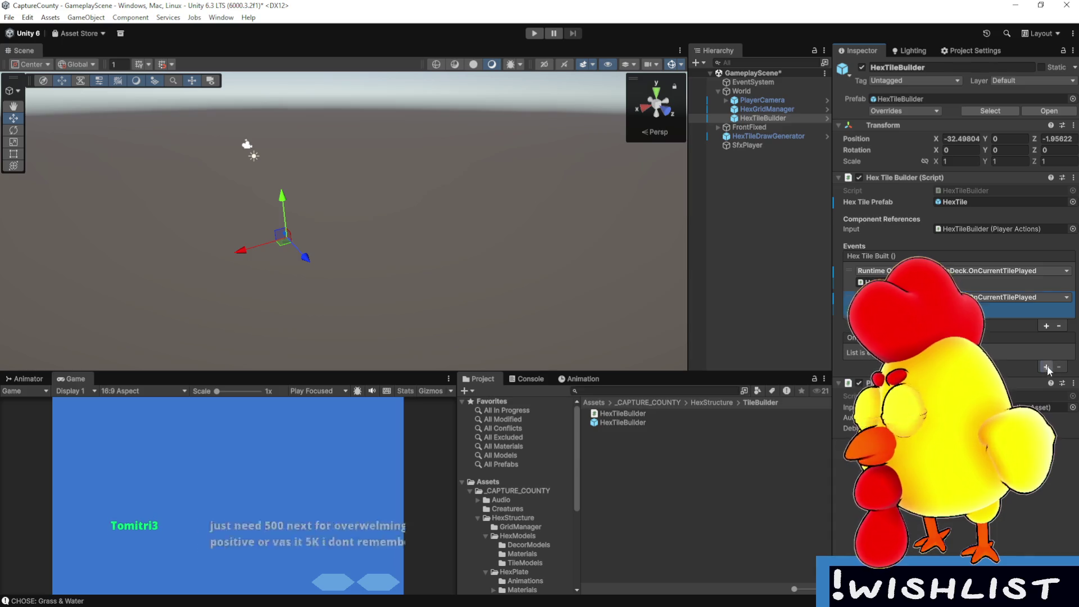
left_click(1007, 298)
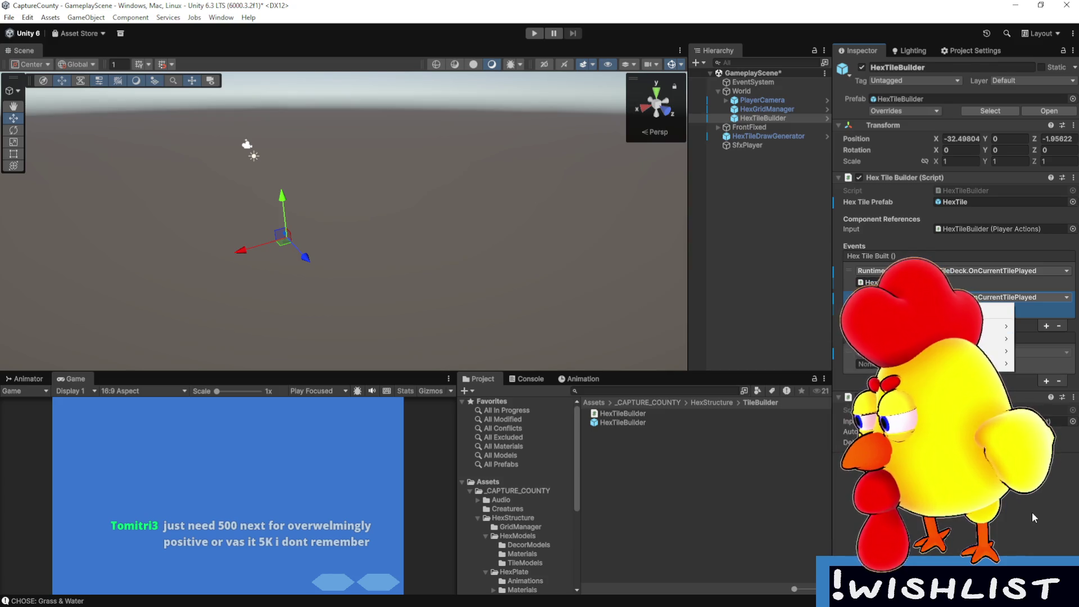
key("Escape")
- Assign SfxPlayer as the new On Hex Tile Rotate listener's target object, then return to Visual Studio
left_click(869, 309)
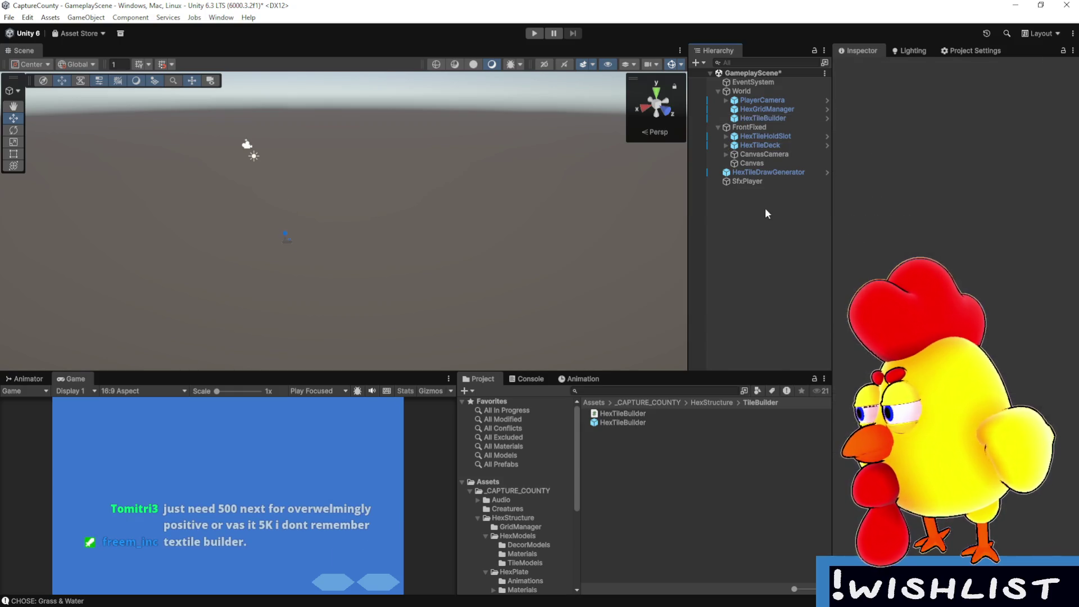
left_click(779, 146)
left_click(773, 138)
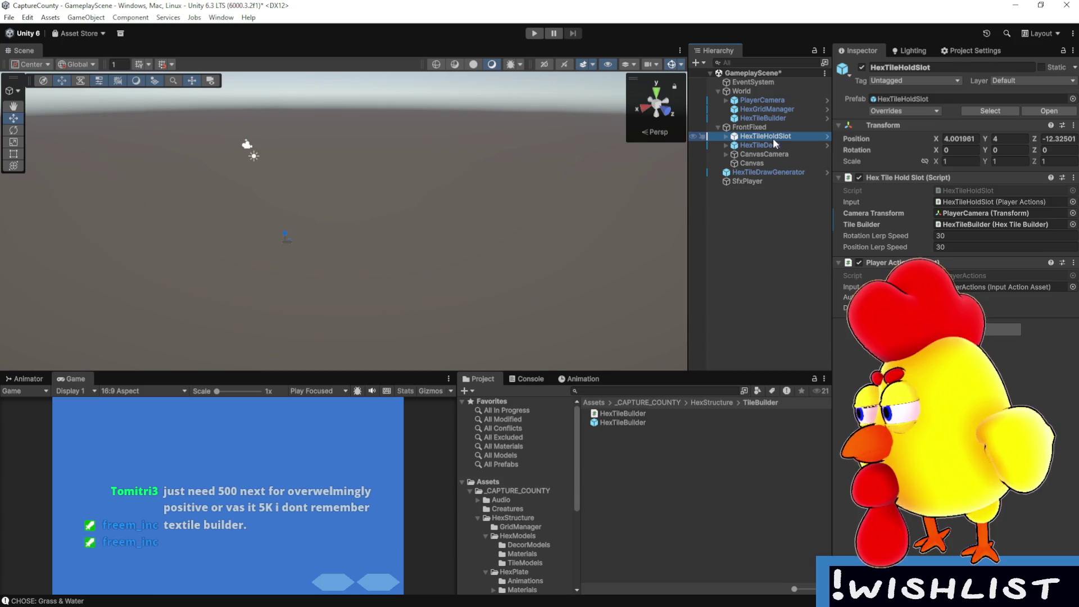
left_click(770, 118)
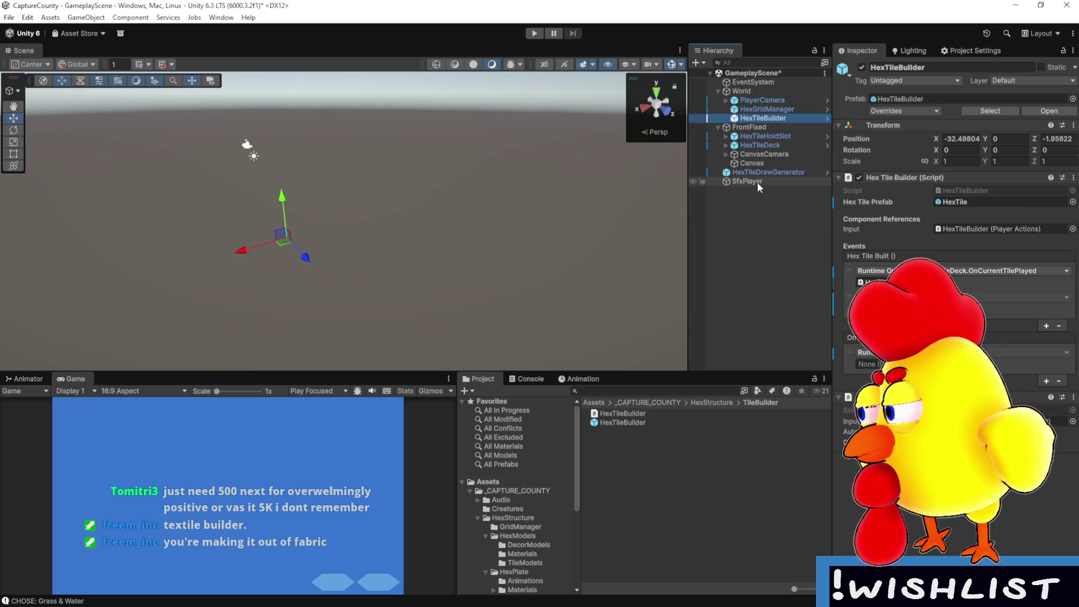
left_click_drag(748, 181, 869, 364)
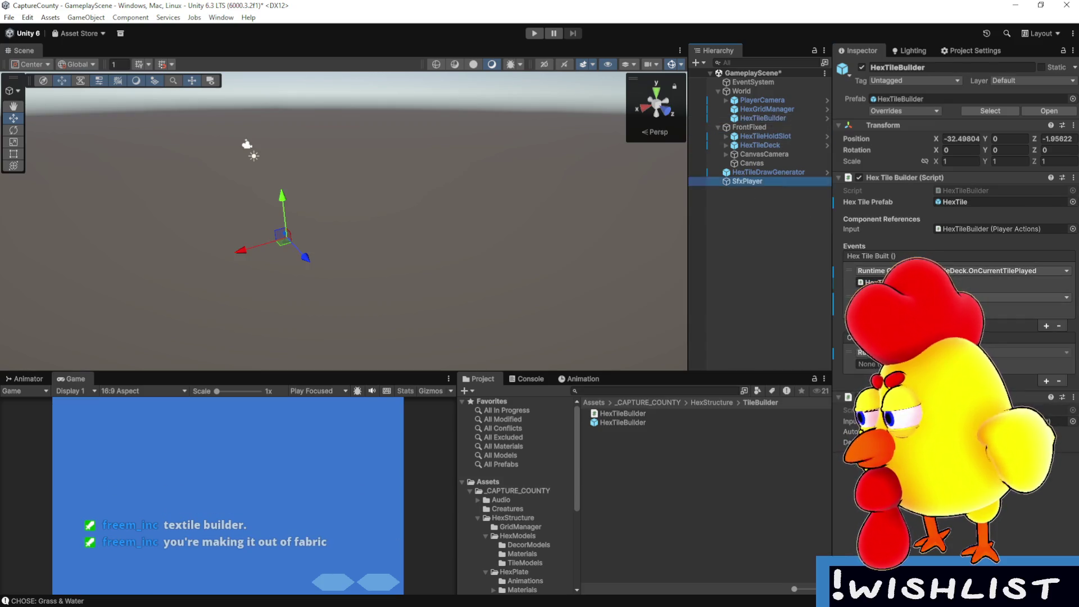
left_click(1040, 352)
mouse_move(989, 351)
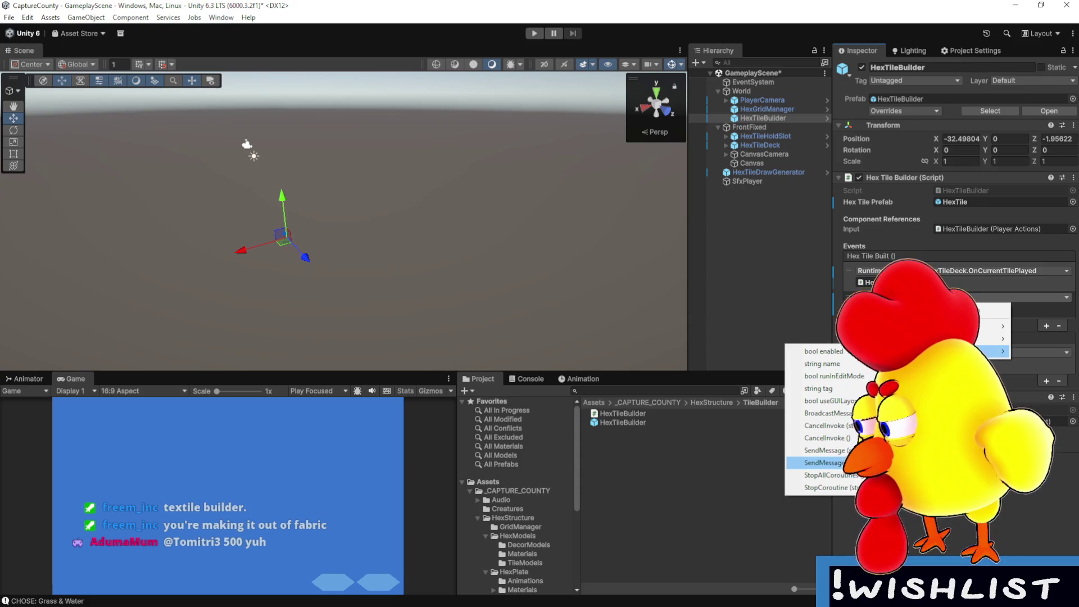
left_click(924, 531)
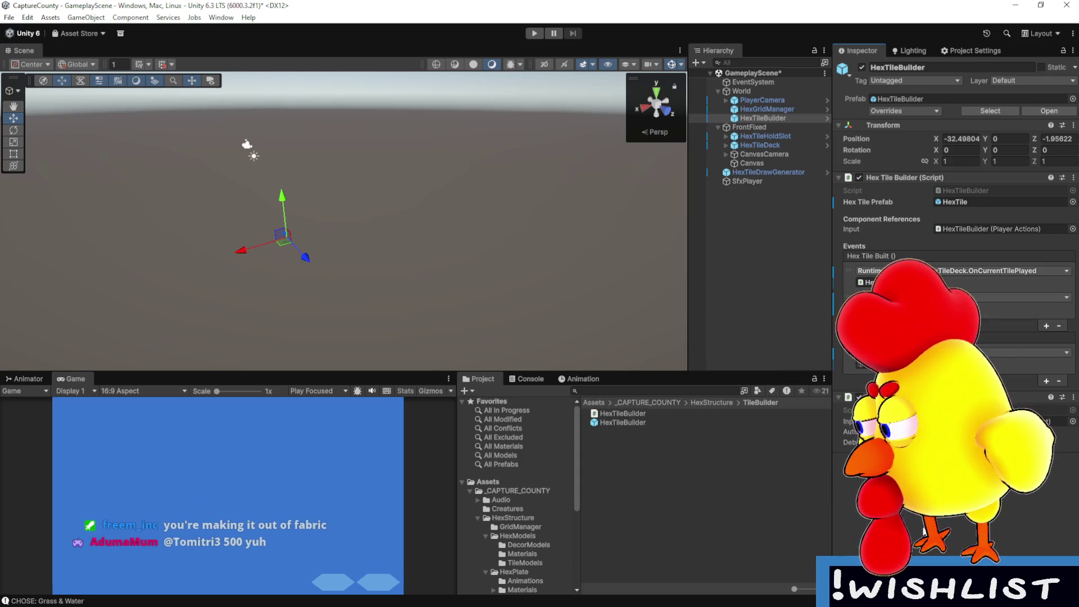
key("alt+Tab")
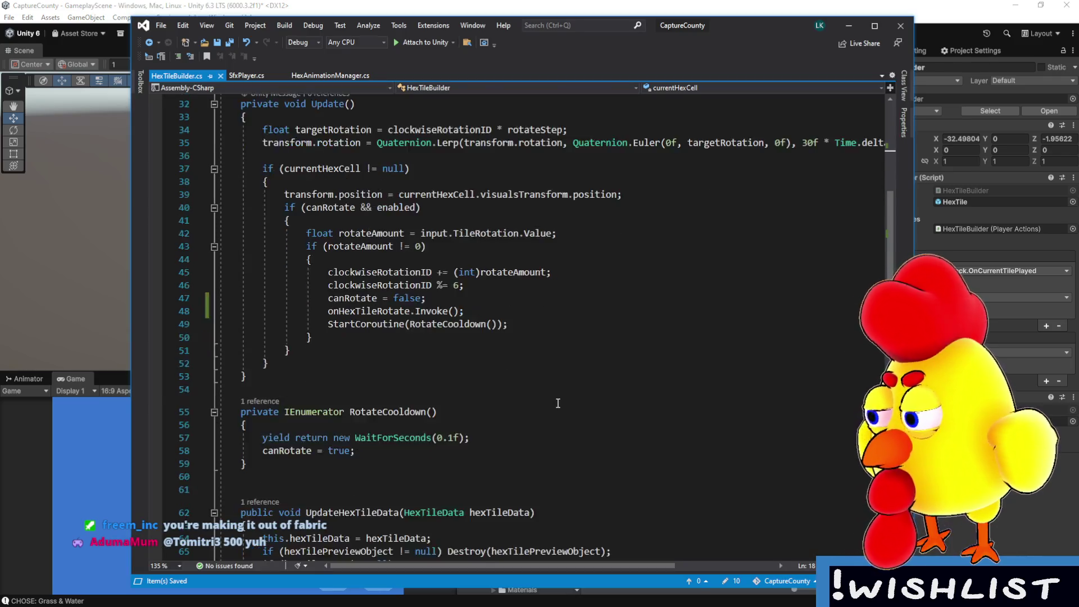
- In SfxPlayer.cs, declare public void PlaySound(string nameLookup) below the first PlaySound method
scroll(392, 186, "up", 10)
left_click(246, 75)
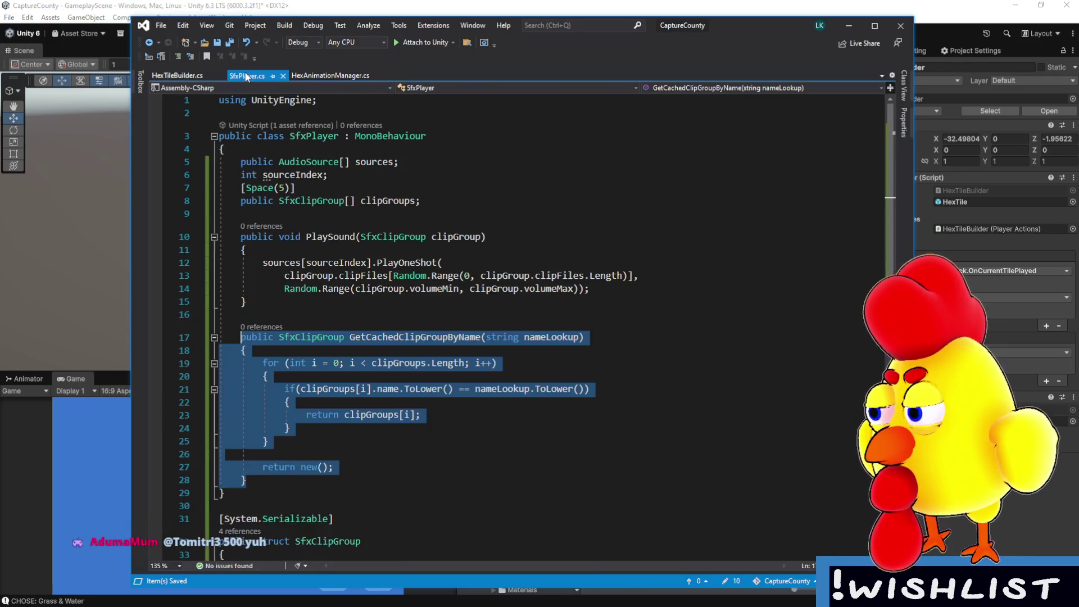
left_click(463, 320)
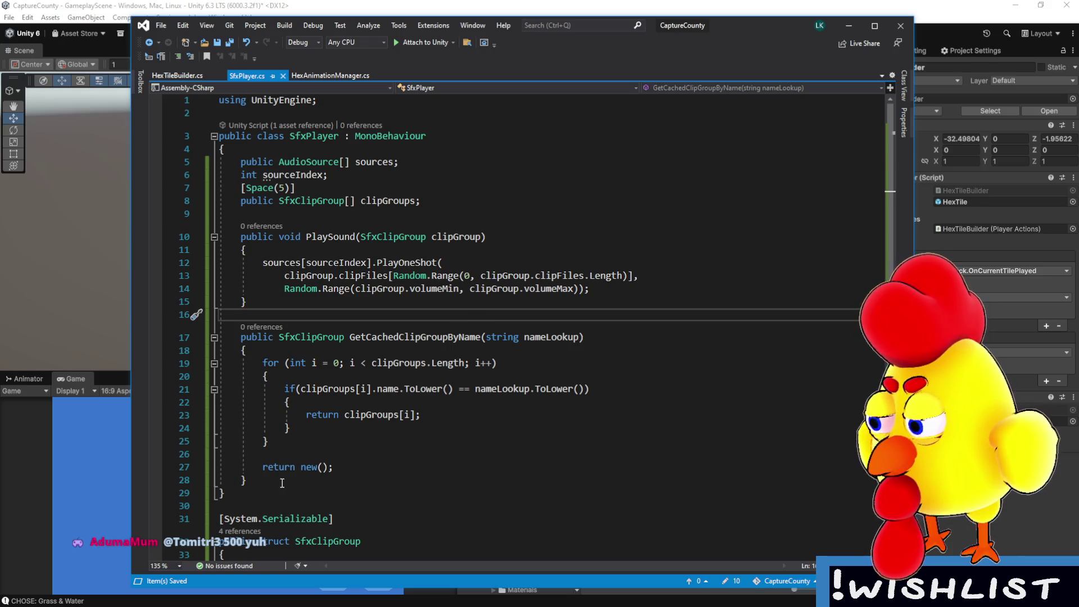
left_click(276, 481)
key("Return")
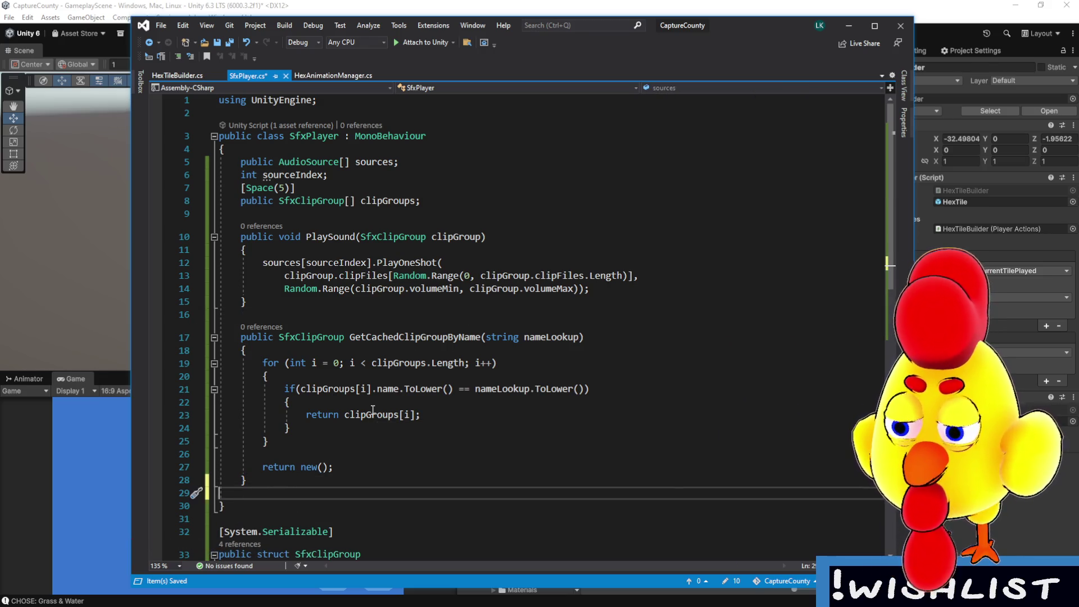
key("BackSpace")
left_click(257, 303)
key("Return")
key("Return")
type("public void PlaySound")
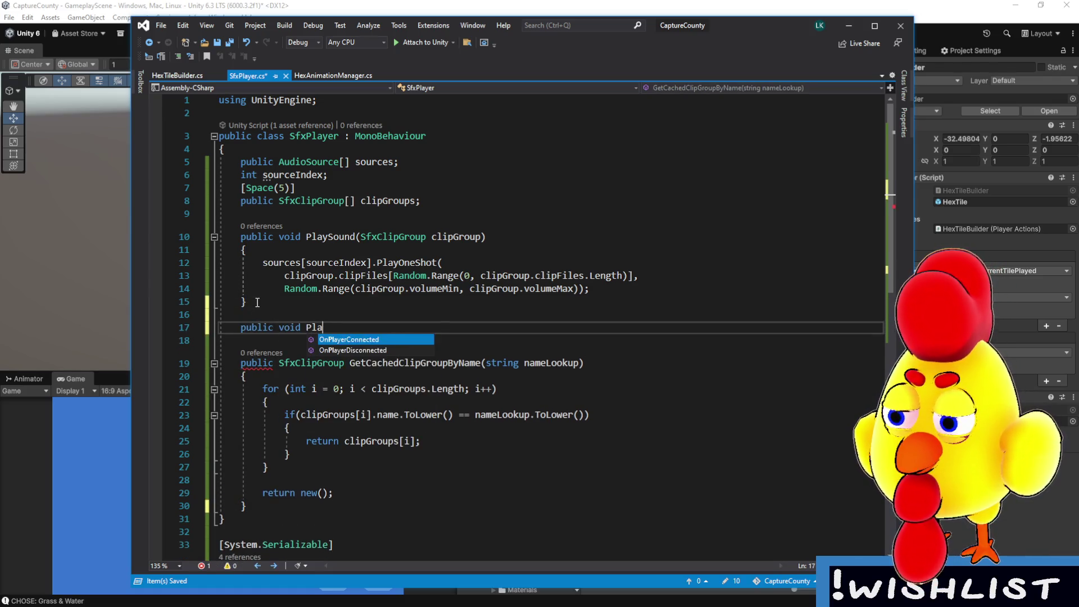
type("()")
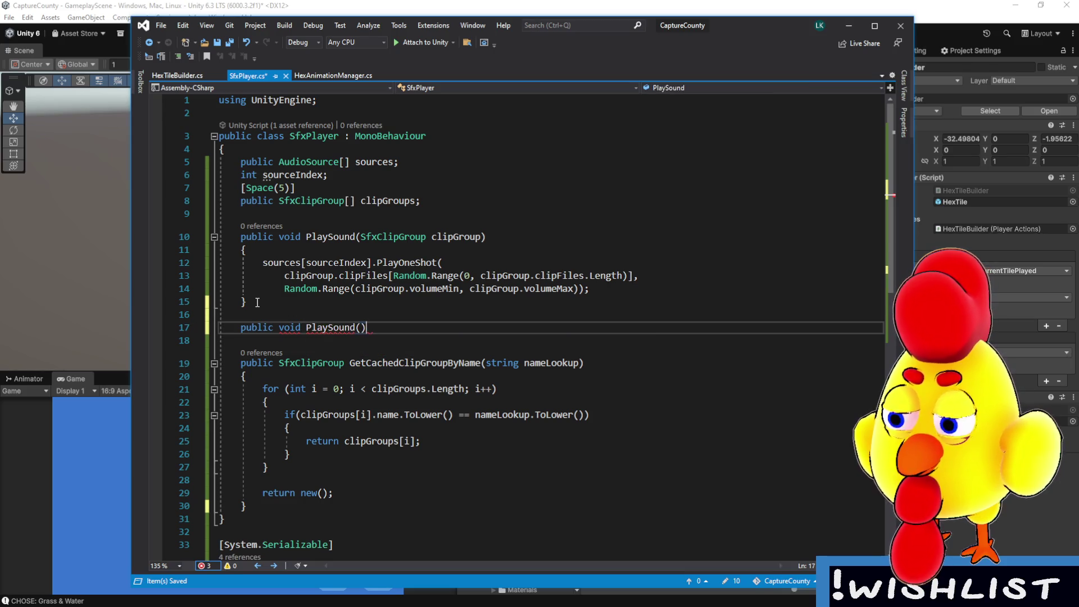
key("Left")
type("string nam")
type("eLookup")
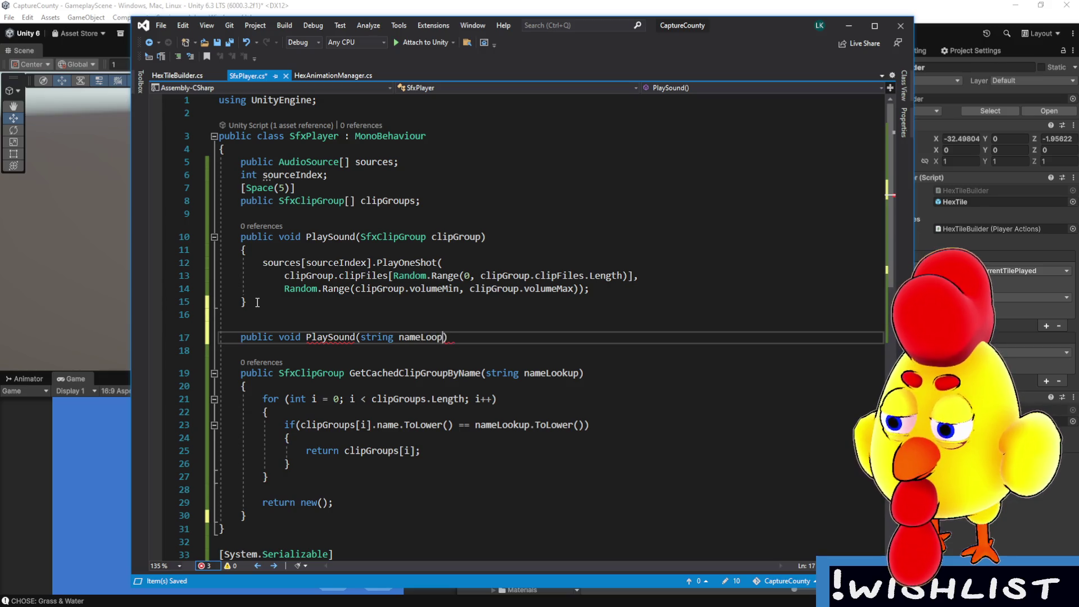
- Give the overload the body PlaySound(GetCachedClipGroupByName(nameLookup)); and save the script
scroll(383, 371, "up", 3, "ctrl")
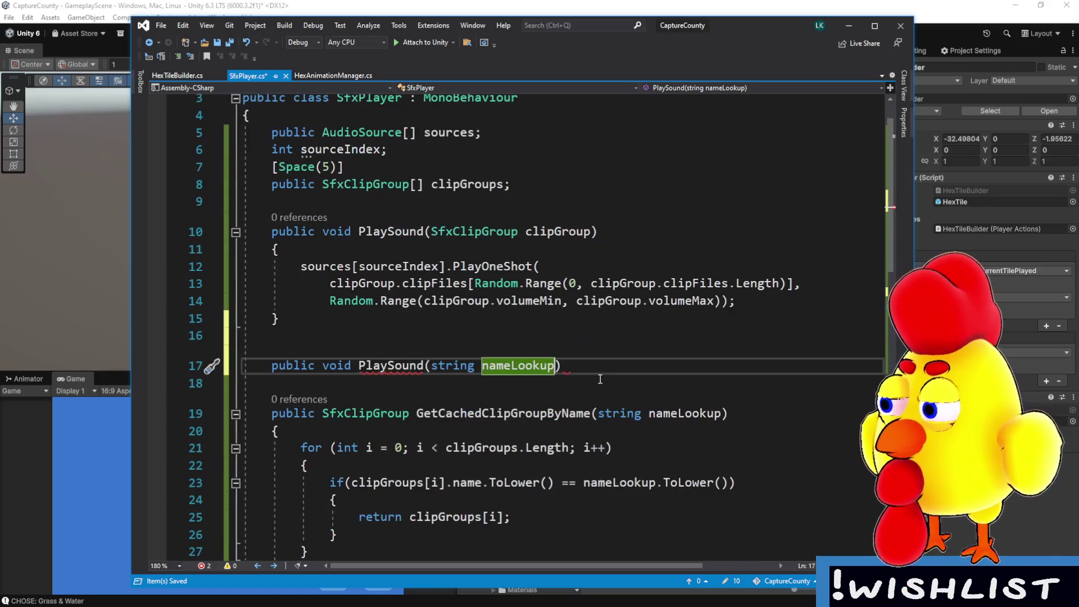
type("{")
key("Return")
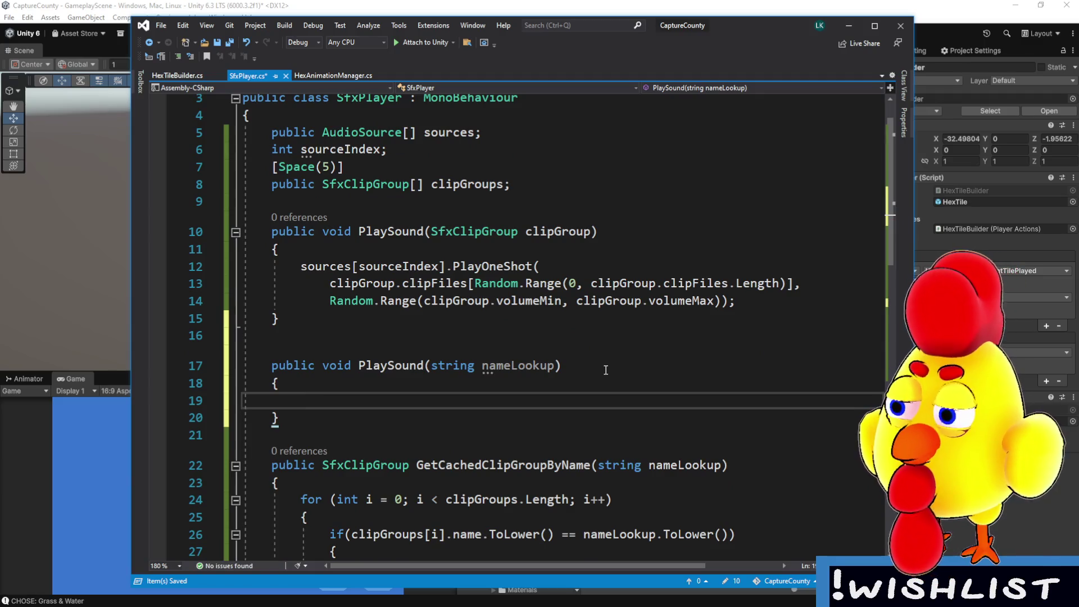
type("PlaySound(")
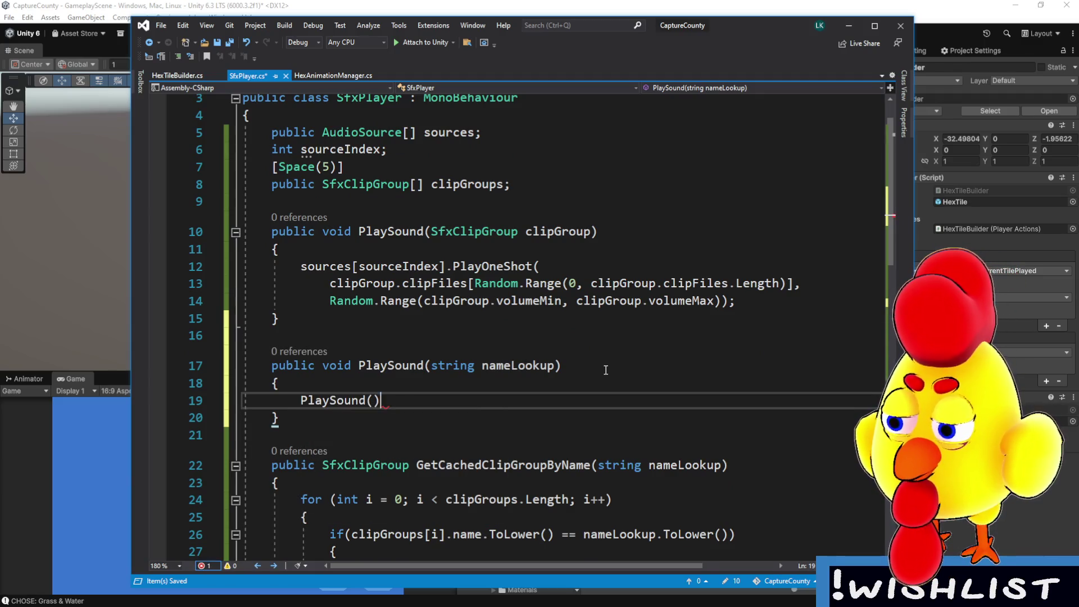
type("GetCached")
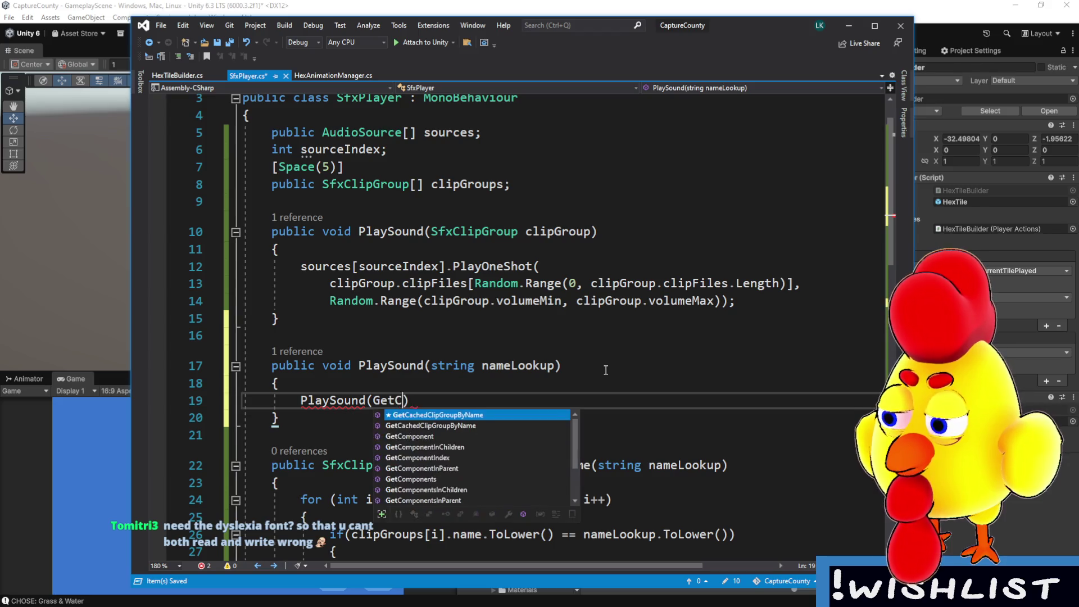
type("ClipGroupBy")
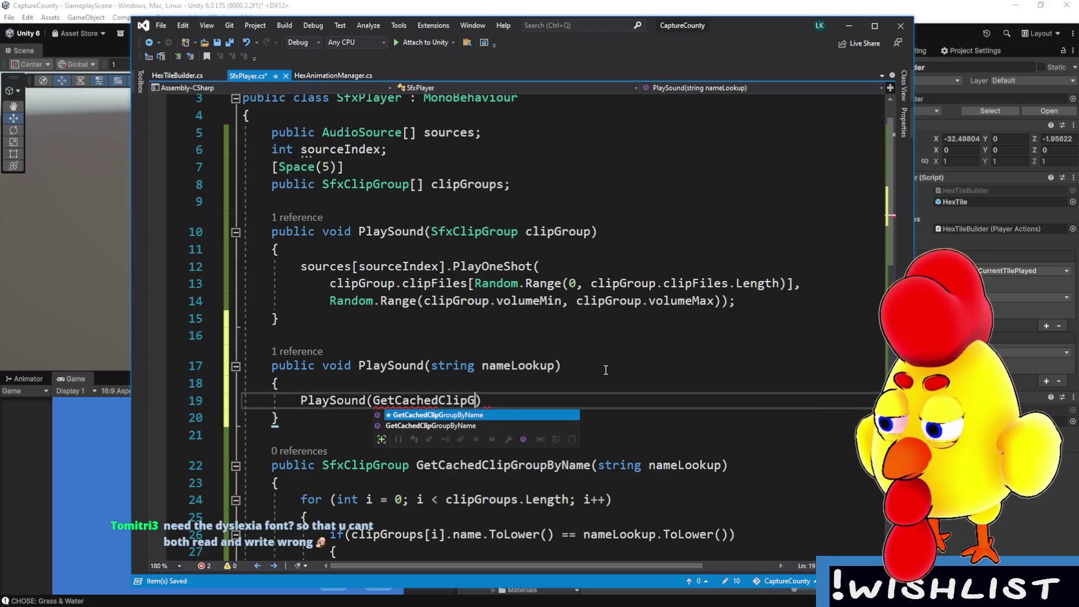
type("Name(")
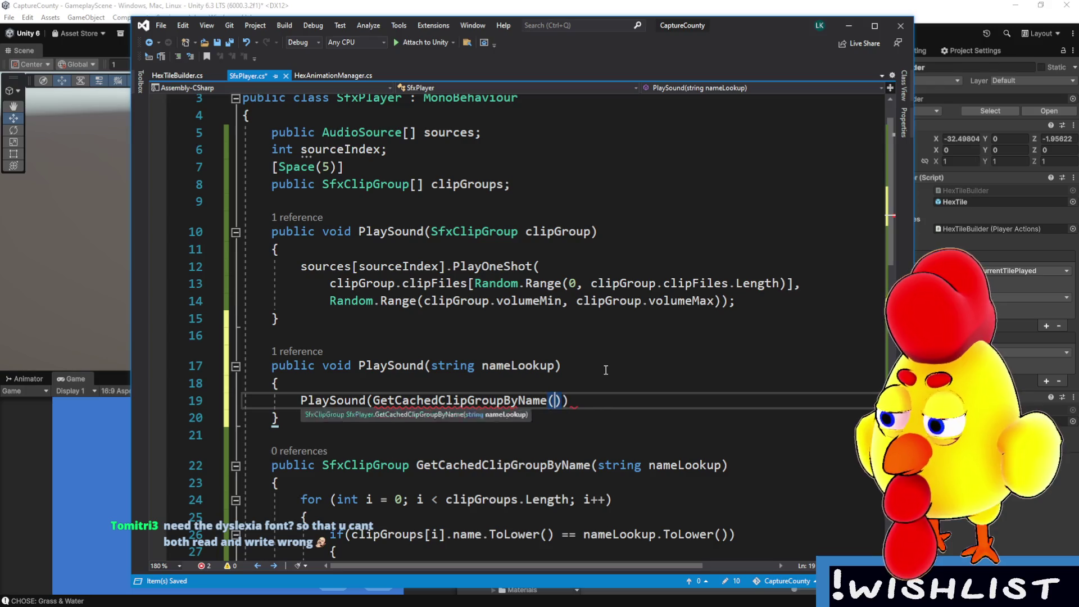
type("nameLookup))")
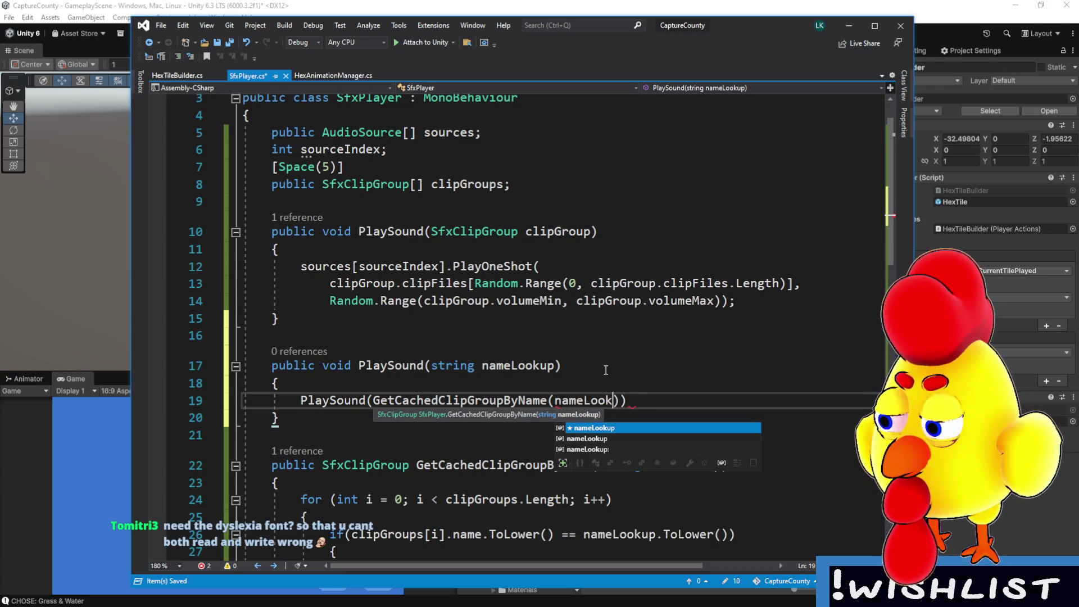
type(";")
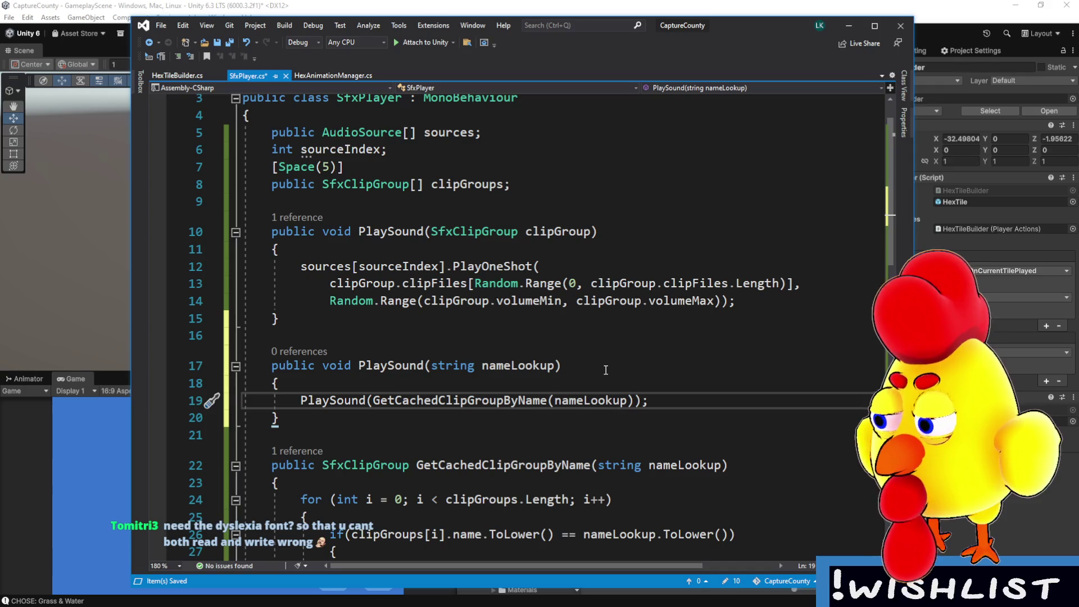
scroll(599, 371, "down", 2)
scroll(599, 398, "up", 2)
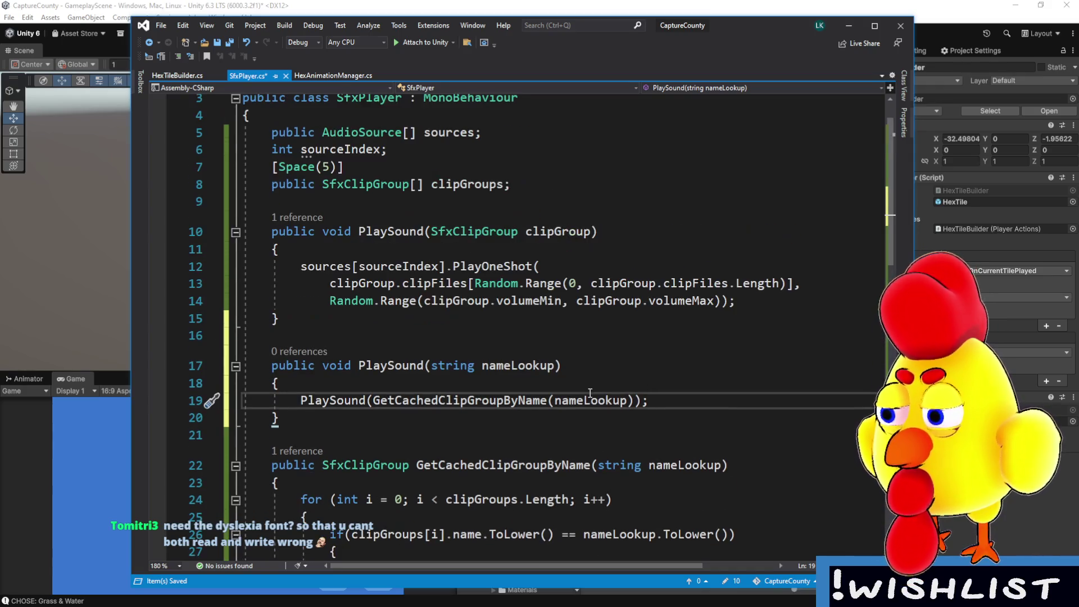
key("ctrl+s")
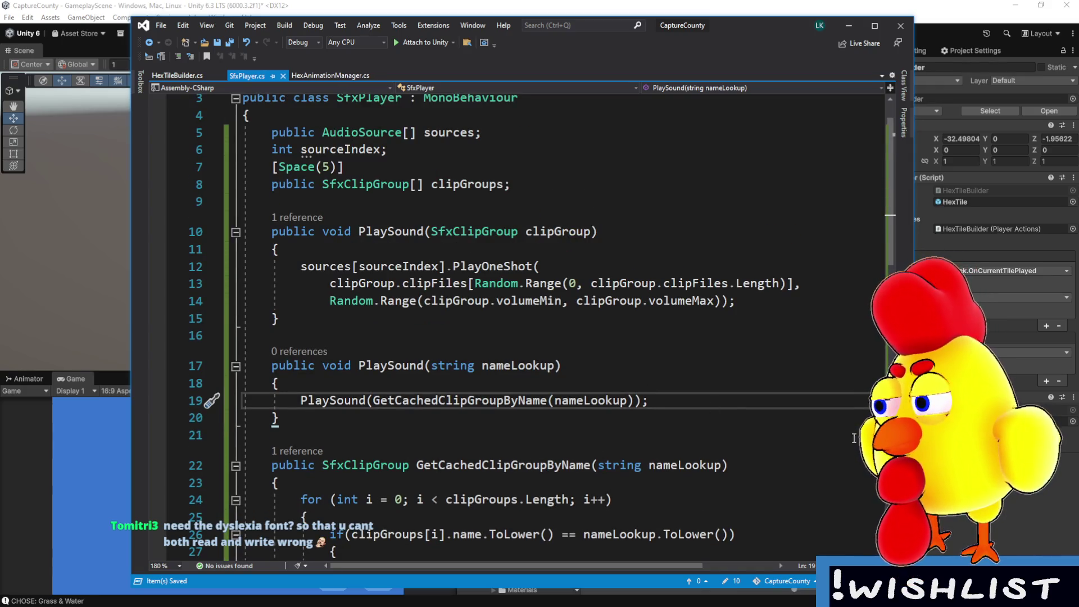
scroll(856, 442, "down", 2)
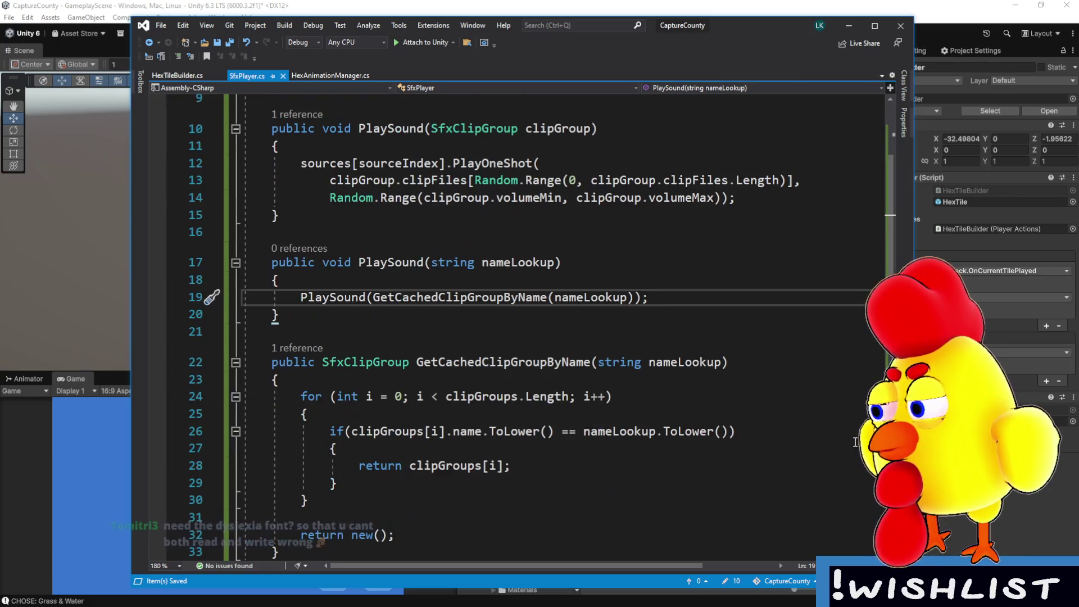
scroll(855, 442, "up", 3)
left_click(964, 522)
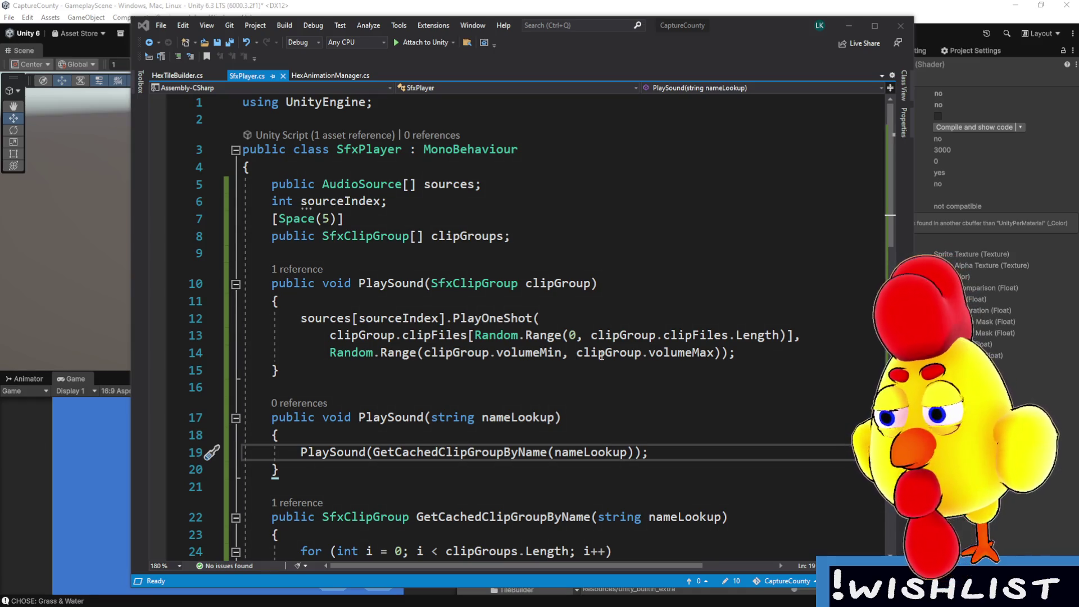
- Review GetCachedClipGroupByName's case-insensitive lookup over clipGroups in SfxPlayer.cs, then go back to Unity
scroll(602, 355, "down", 5)
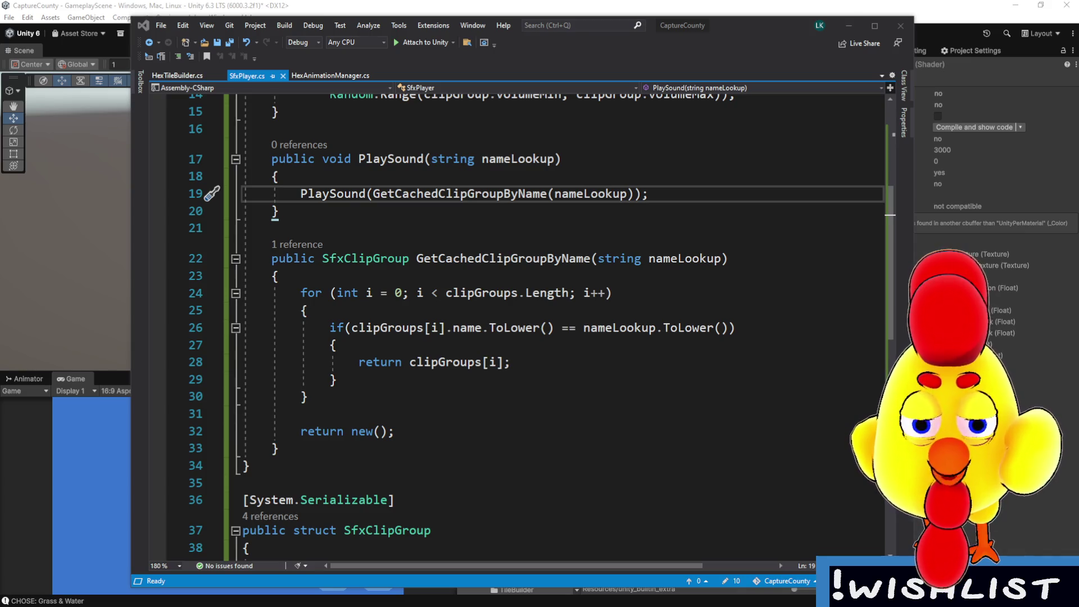
mouse_move(476, 292)
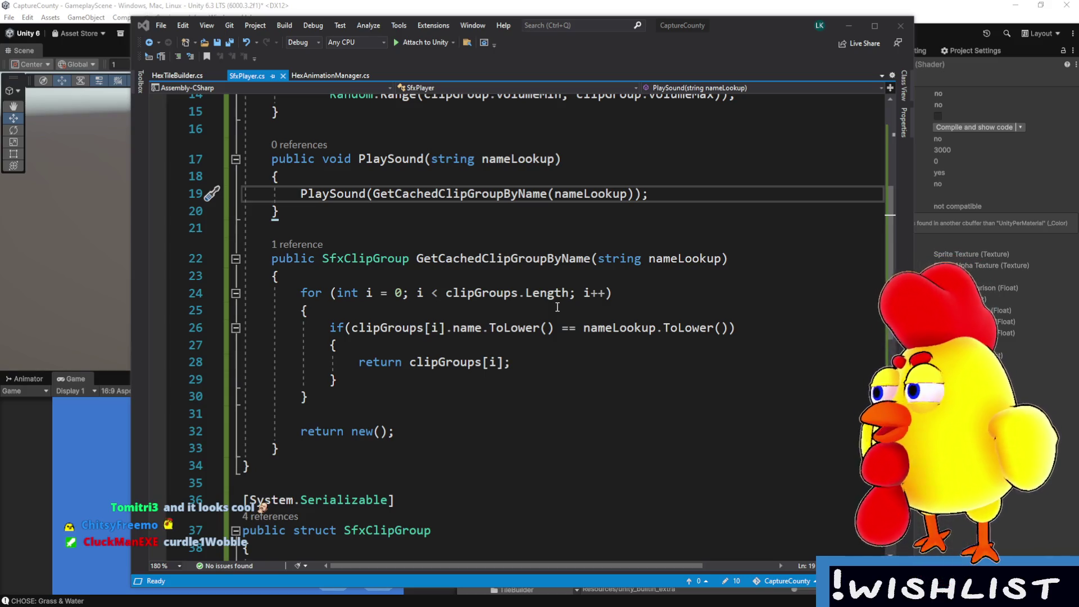
left_click_drag(416, 260, 269, 266)
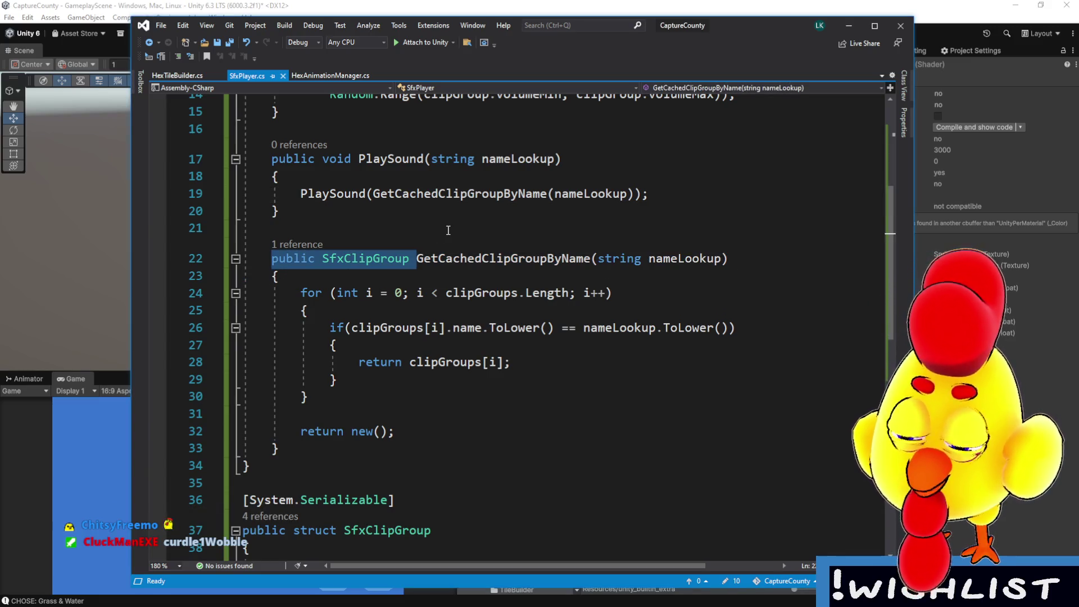
left_click(427, 251)
scroll(478, 281, "up", 5)
scroll(529, 311, "down", 6)
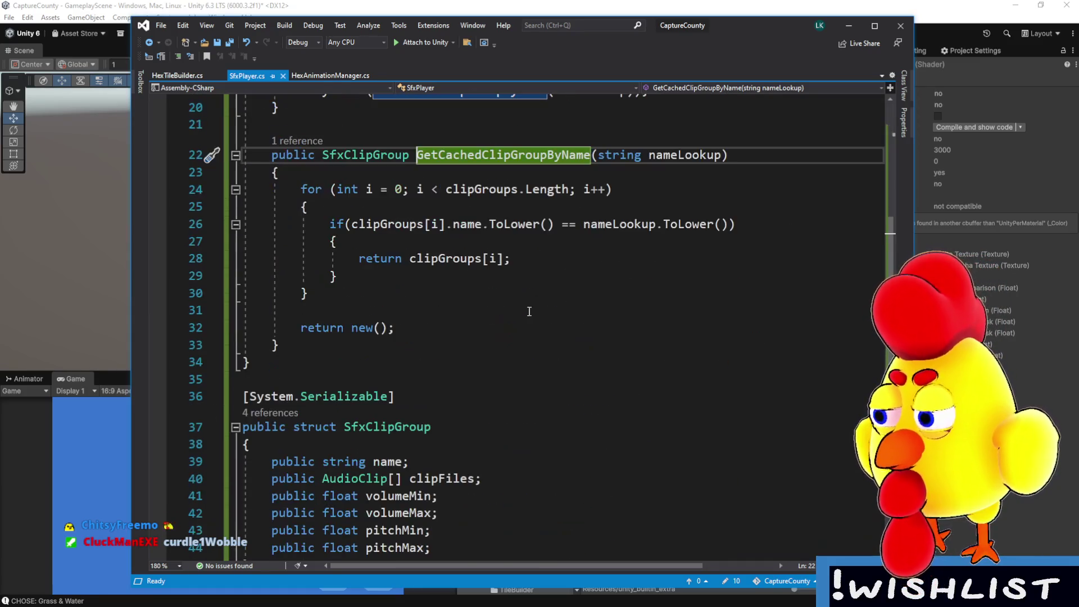
scroll(535, 312, "down", 2, "ctrl")
scroll(536, 309, "up", 2)
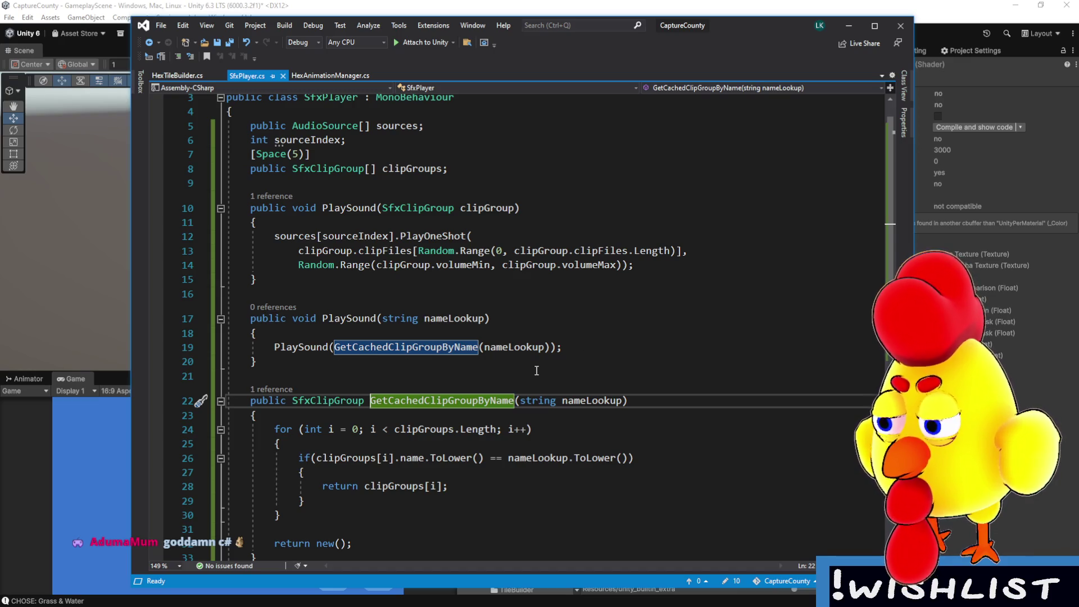
scroll(541, 363, "down", 3)
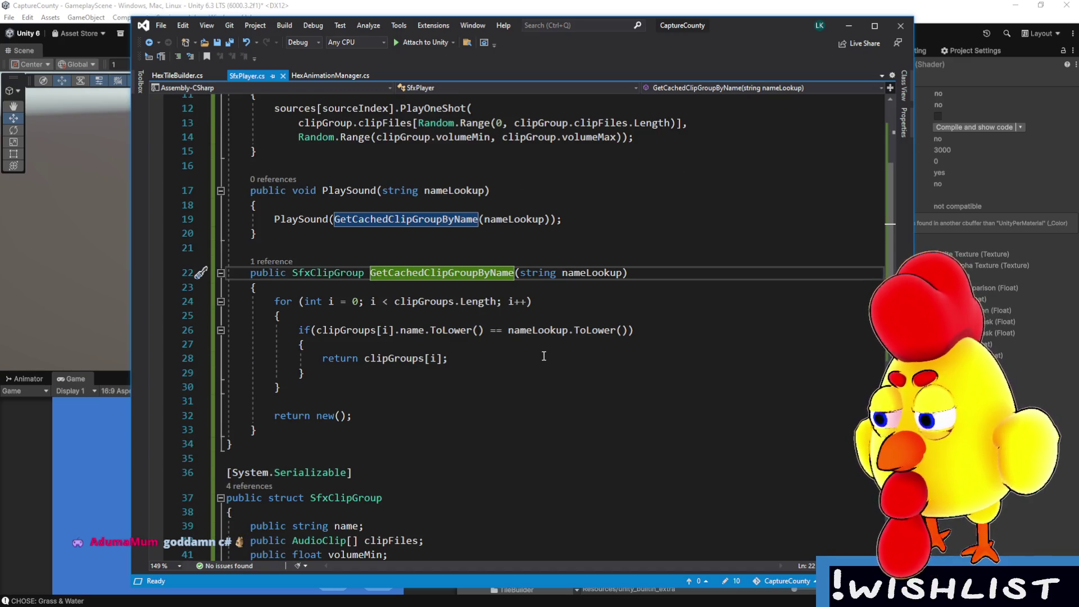
scroll(544, 355, "up", 2)
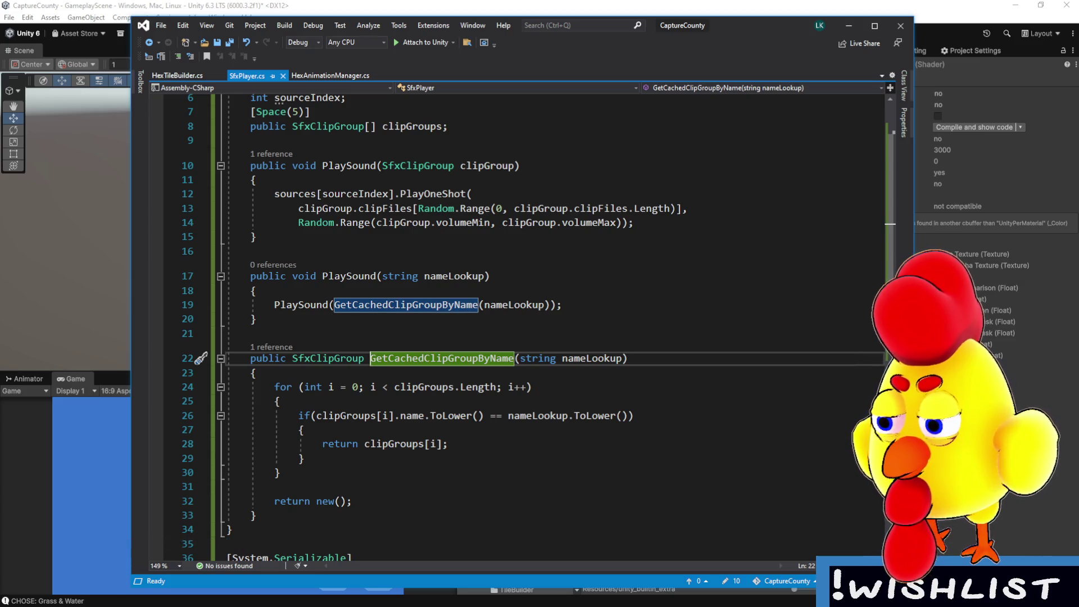
key("alt+Tab")
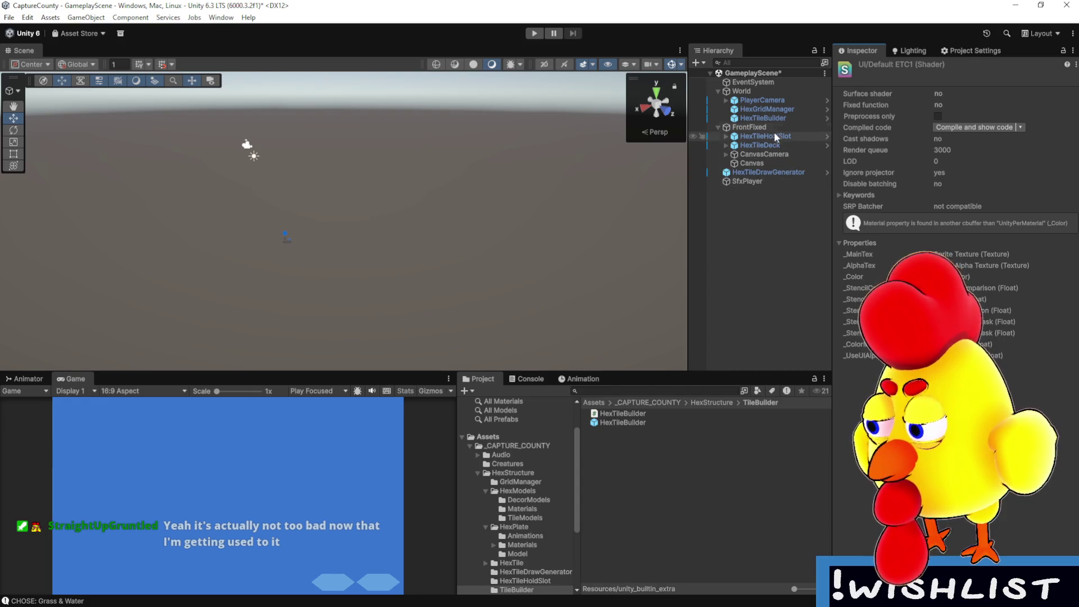
- Make both HexTileBuilder events, tile-built and On Hex Tile Rotate, call SfxPlayer.PlaySound
left_click(774, 117)
left_click_drag(833, 257, 610, 259)
left_click(798, 298)
mouse_move(809, 352)
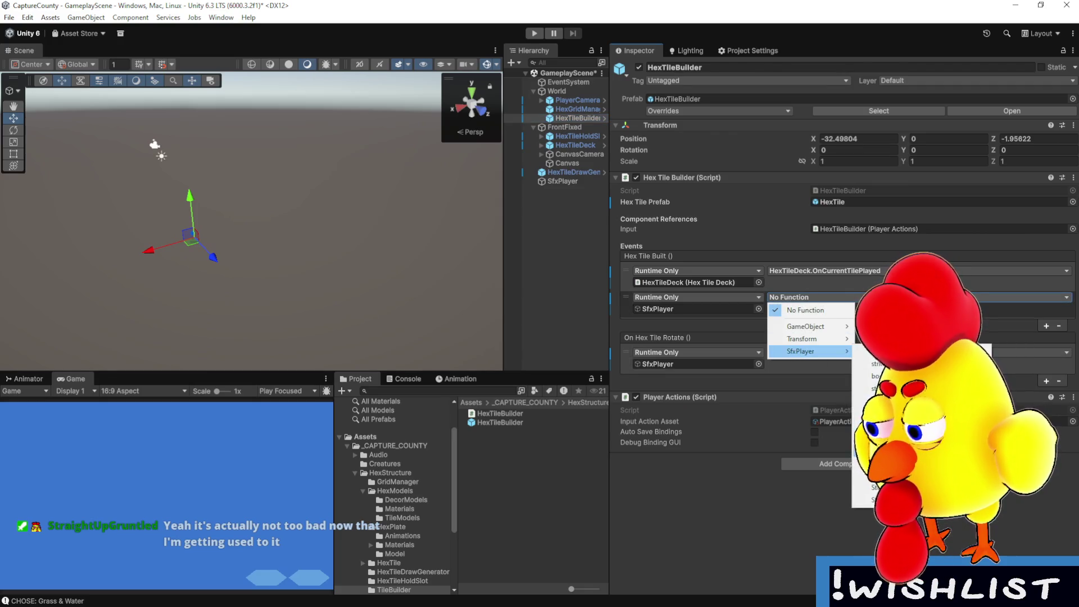
left_click(868, 389)
left_click(787, 351)
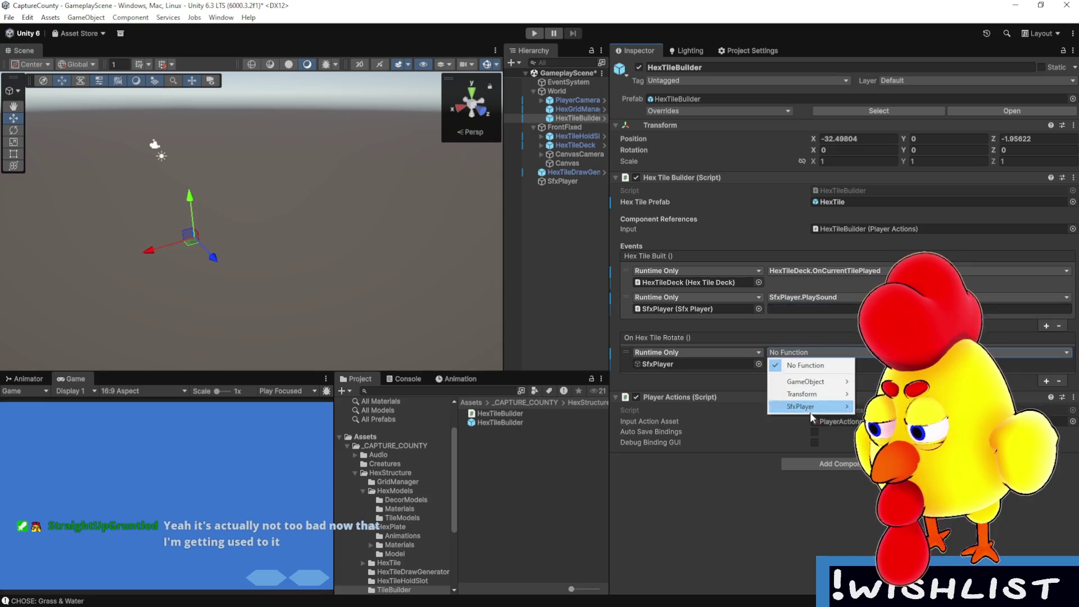
mouse_move(810, 407)
left_click(877, 444)
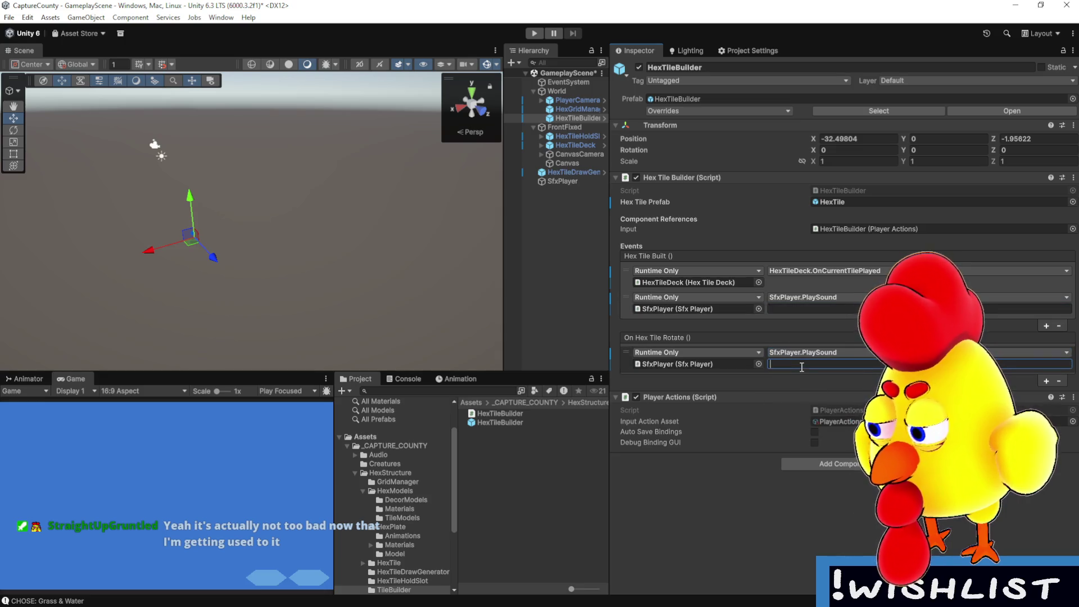
- Set the PlaySound string arguments to lowercase 'place' and 'rotate', then select SfxPlayer
left_click(809, 363)
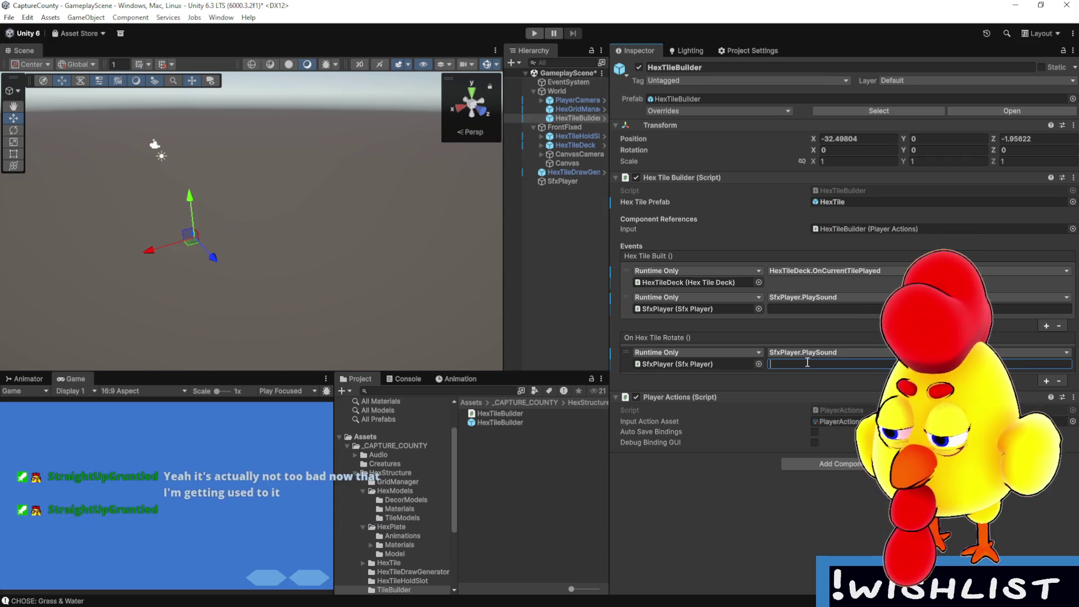
type("Rotate")
left_click(827, 309)
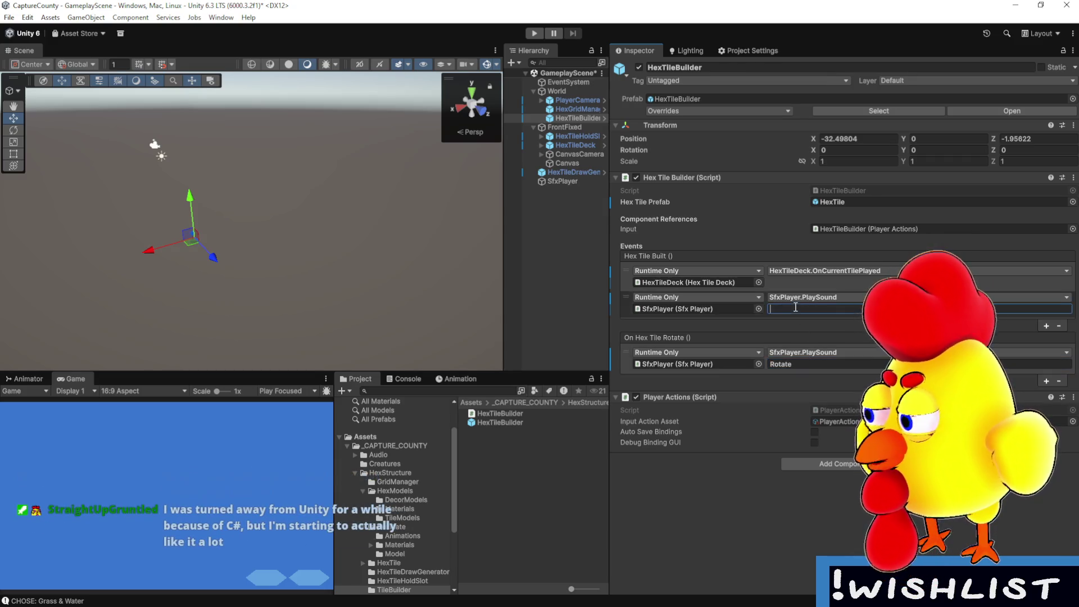
type("Place")
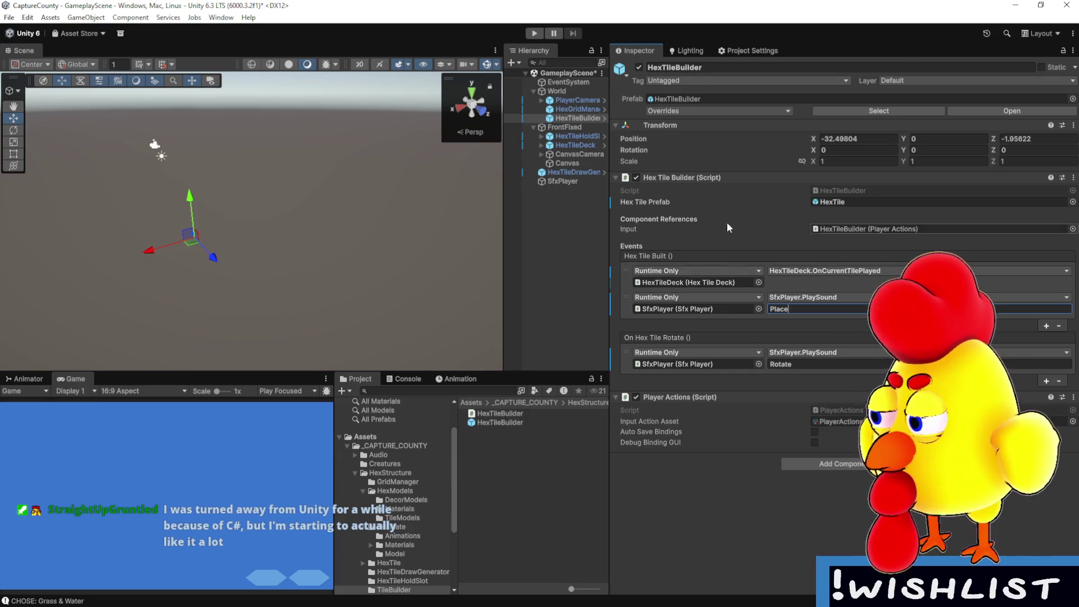
left_click_drag(505, 130, 438, 132)
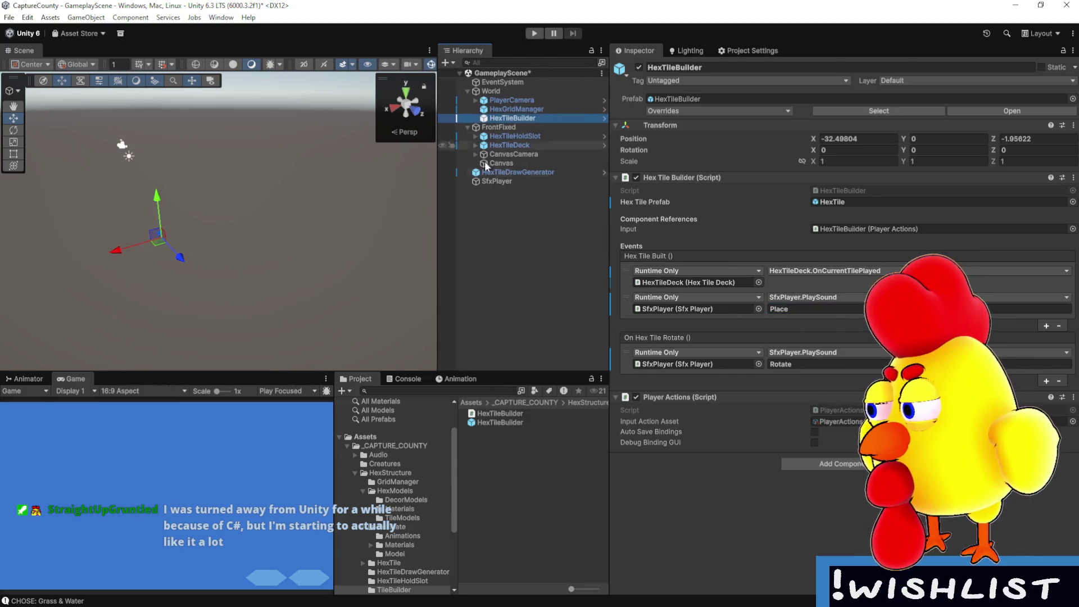
double_click(796, 311)
type("place")
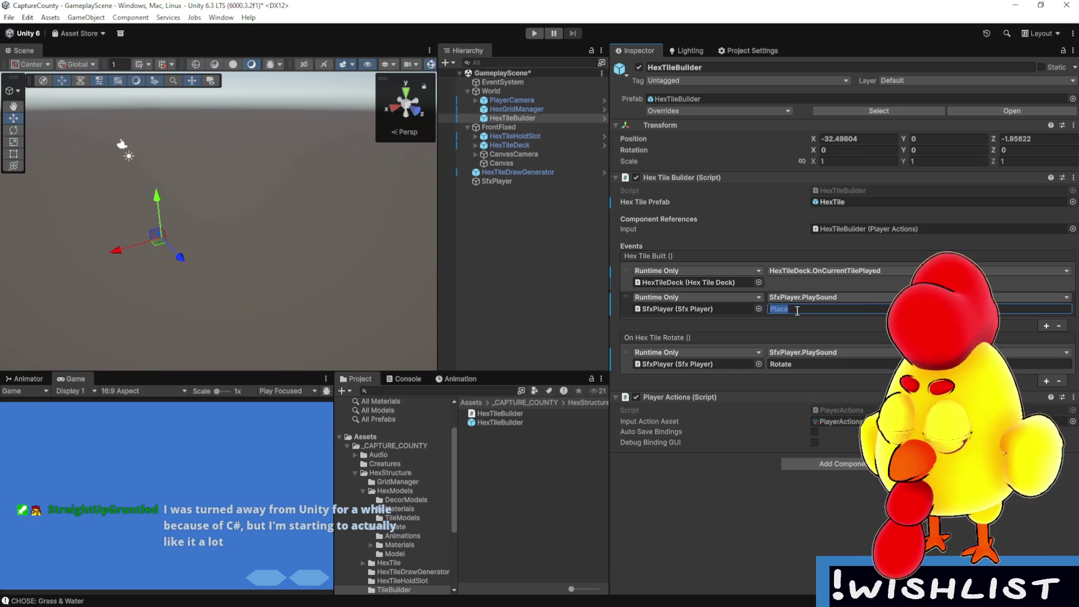
left_click(817, 365)
double_click(817, 364)
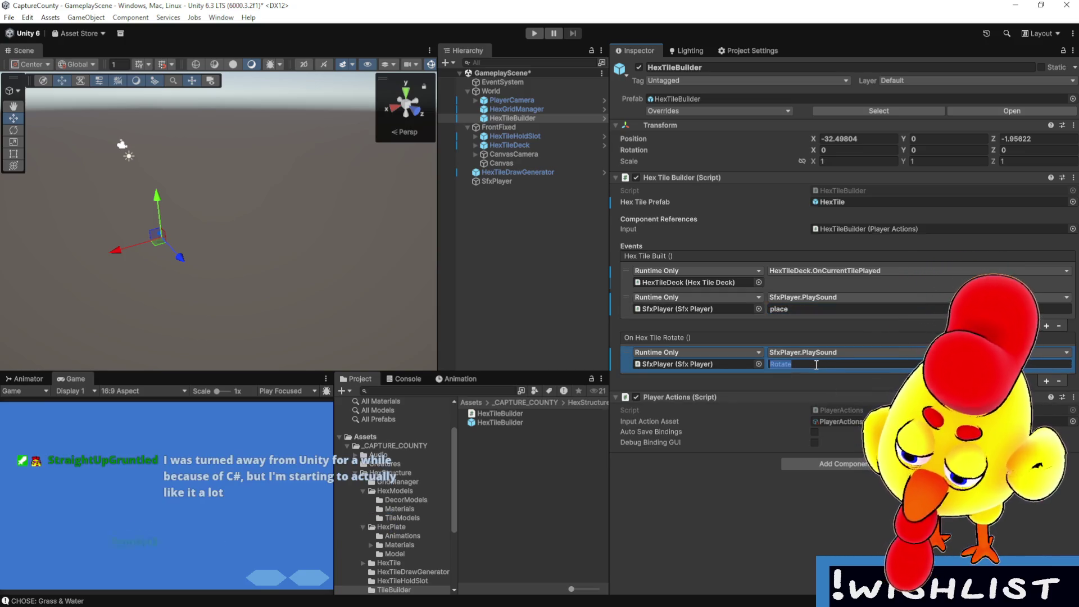
type("rotate")
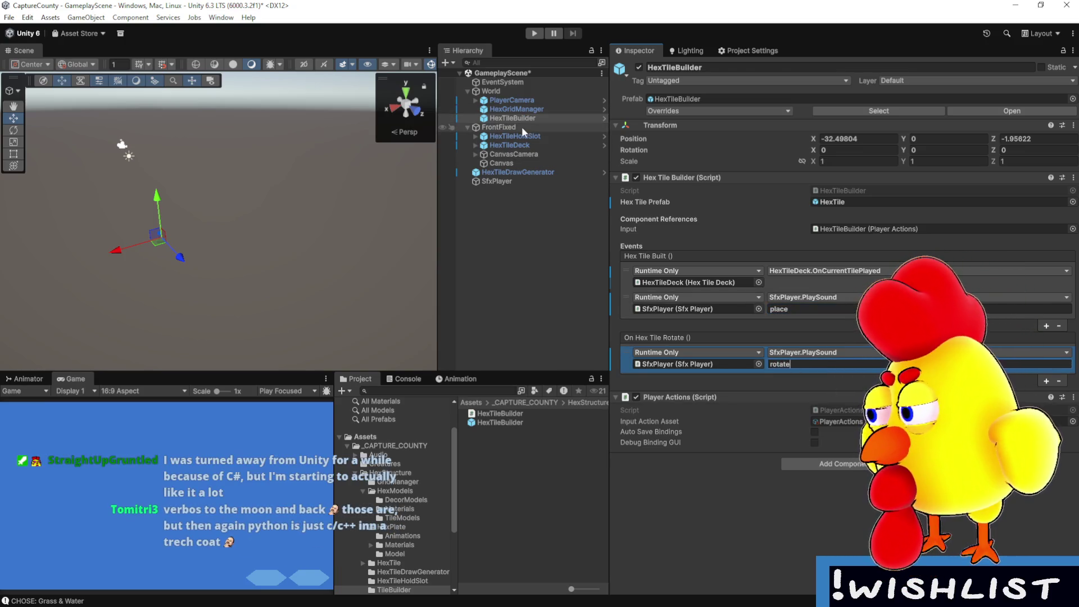
left_click(514, 179)
double_click(826, 242)
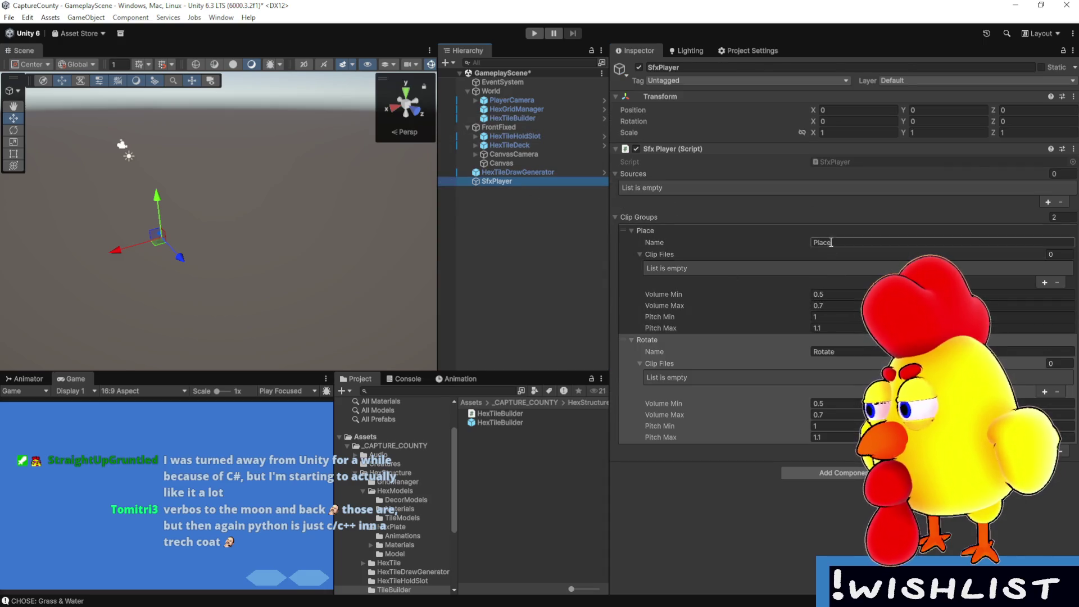
- Rename SfxPlayer's clip groups from Place and Rotate to 'place' and 'rotate'
type("place")
double_click(843, 351)
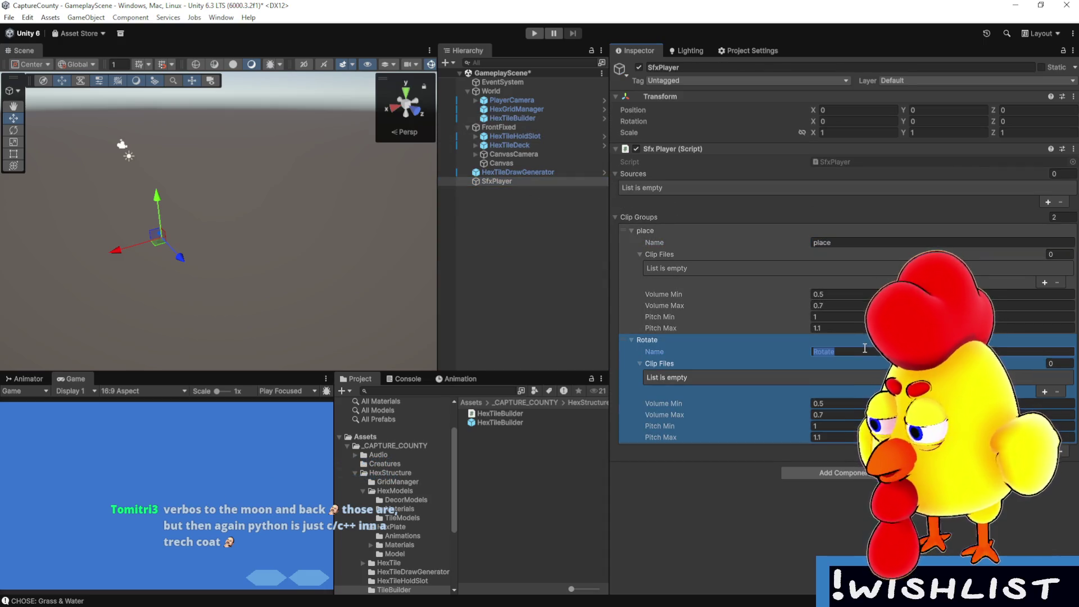
type("rotate")
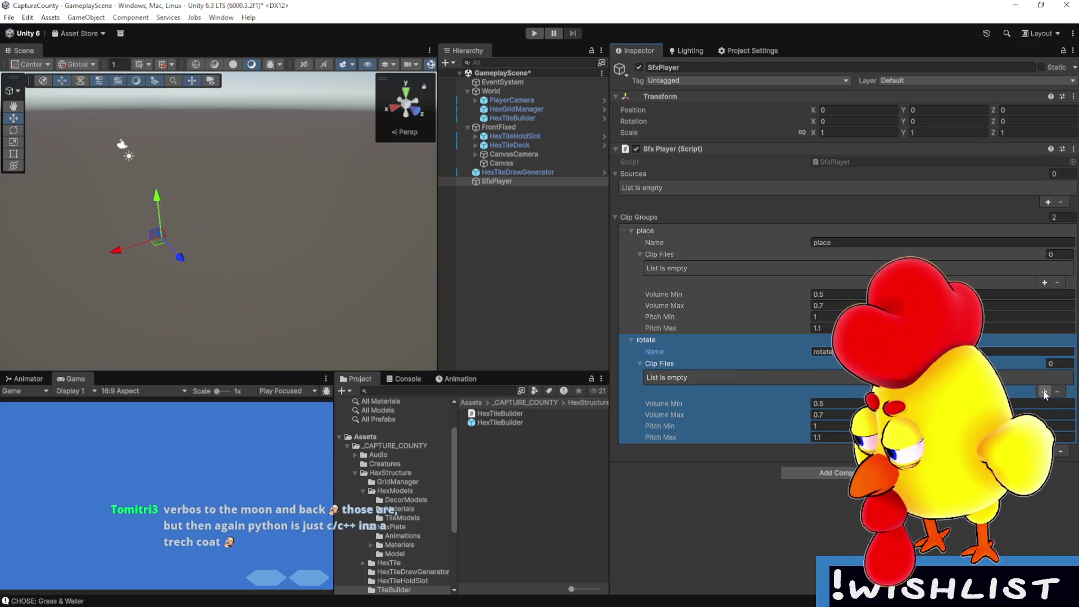
- Add a clip slot to each group and assign PlaceTile_1 and RotateTile_1 from Audio/SoundEffects
left_click(1044, 392)
left_click(1044, 392)
left_click(385, 454)
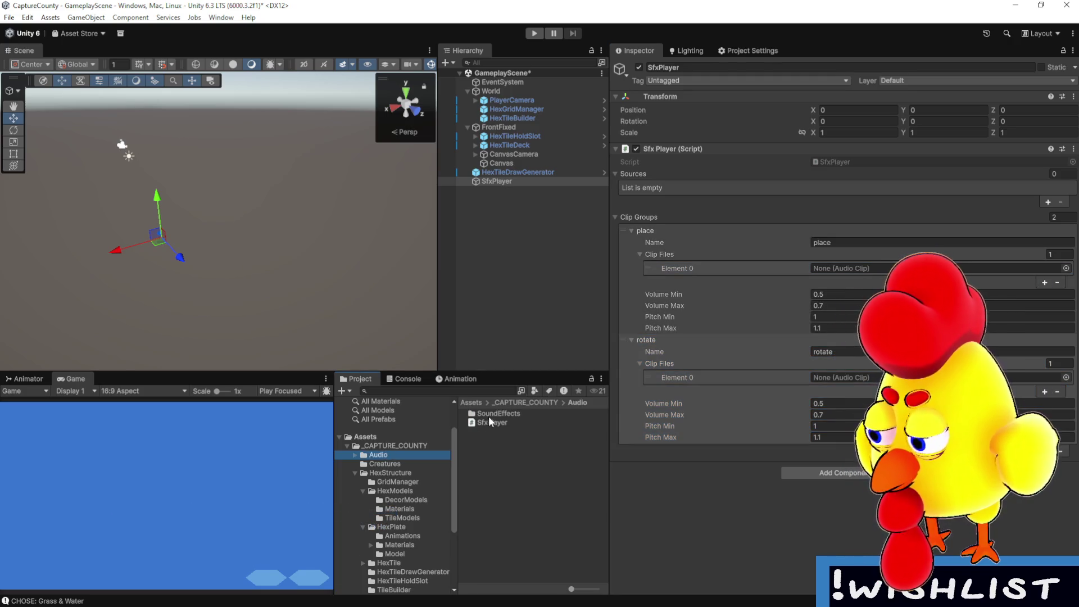
double_click(489, 415)
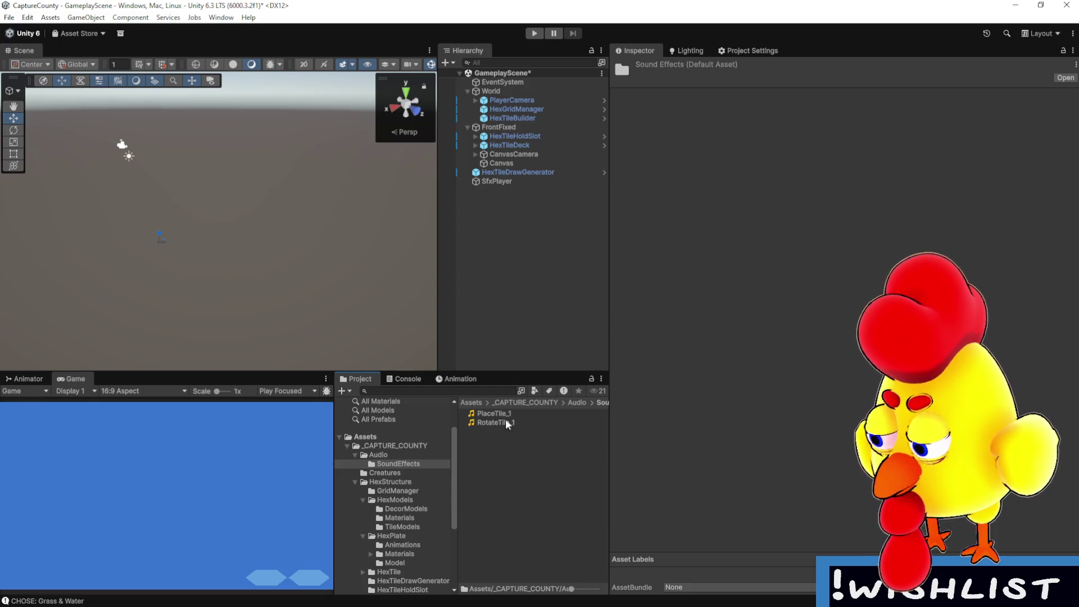
left_click(518, 183)
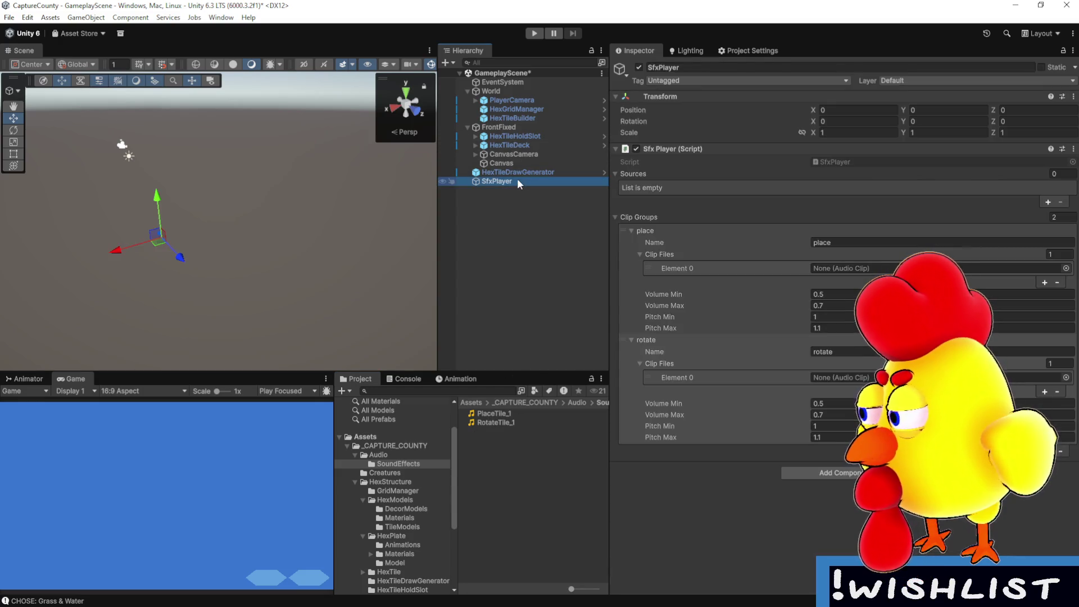
left_click_drag(500, 413, 880, 273)
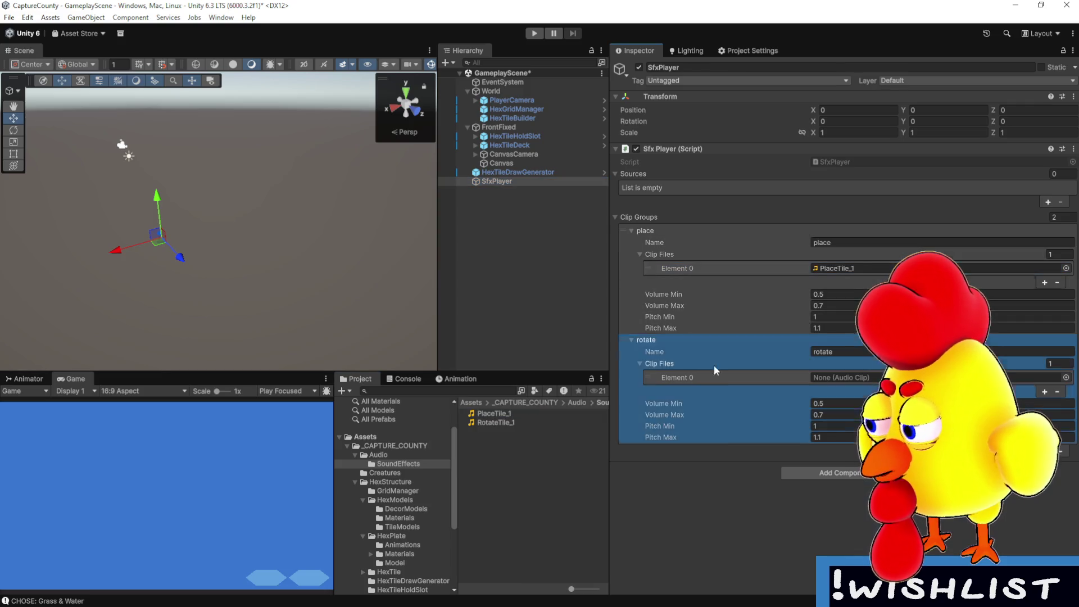
left_click_drag(496, 422, 843, 378)
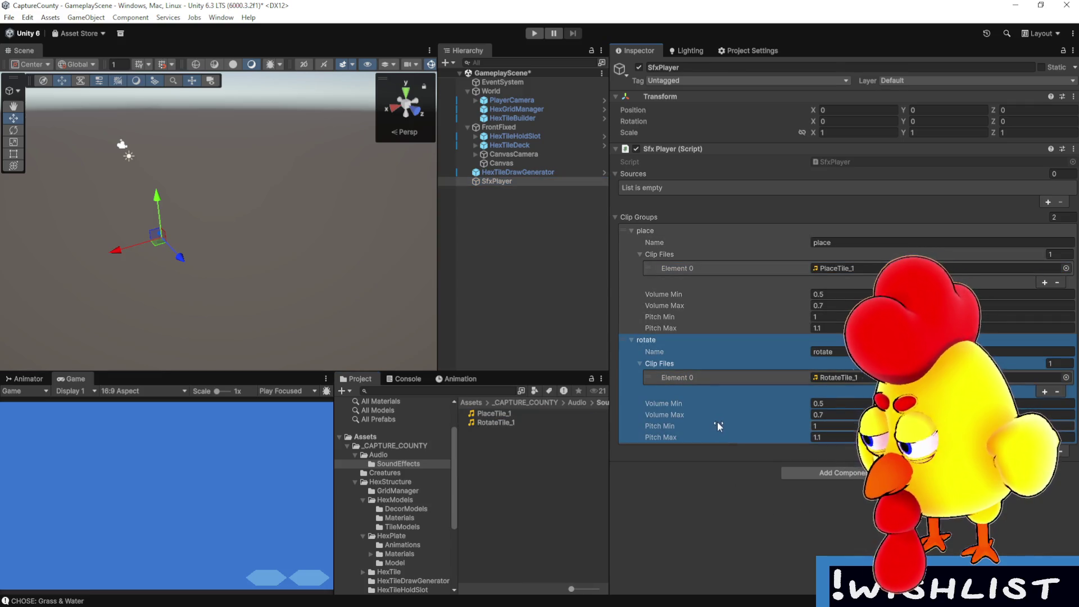
left_click(532, 119)
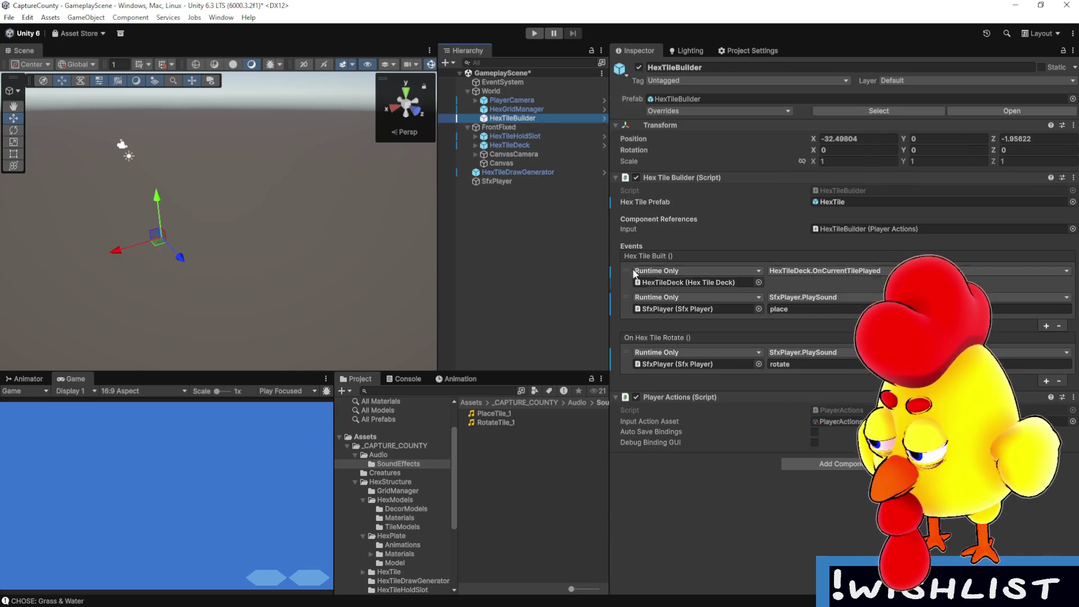
- Save GameplayScene and then the whole project from the File menu
left_click(804, 491)
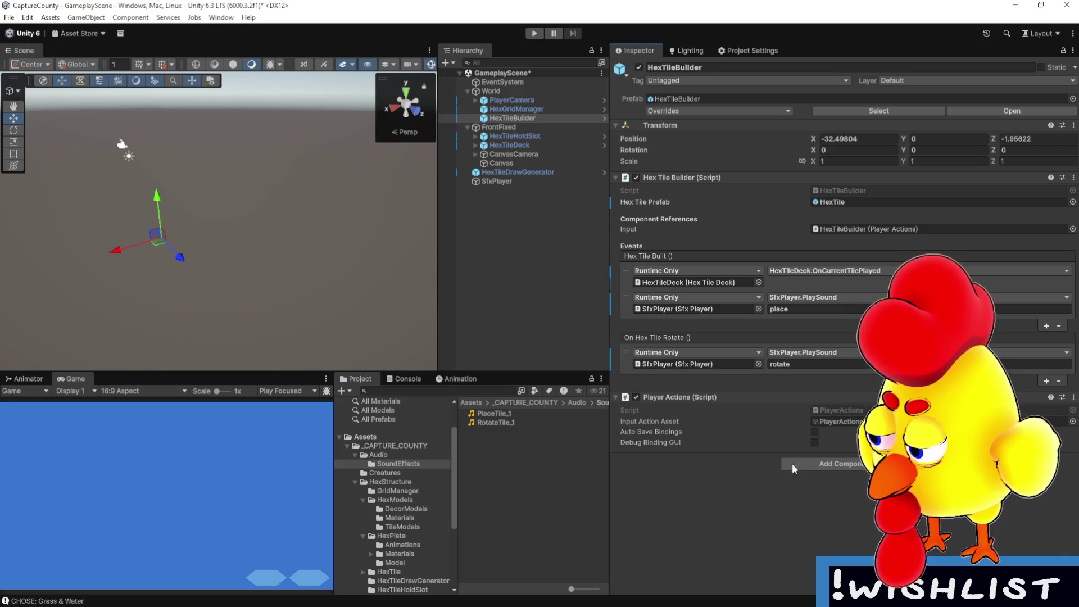
left_click(9, 17)
left_click(34, 71)
left_click(9, 18)
left_click(34, 140)
- Run the game briefly in Play mode, stop it, and reselect SfxPlayer
left_click(505, 216)
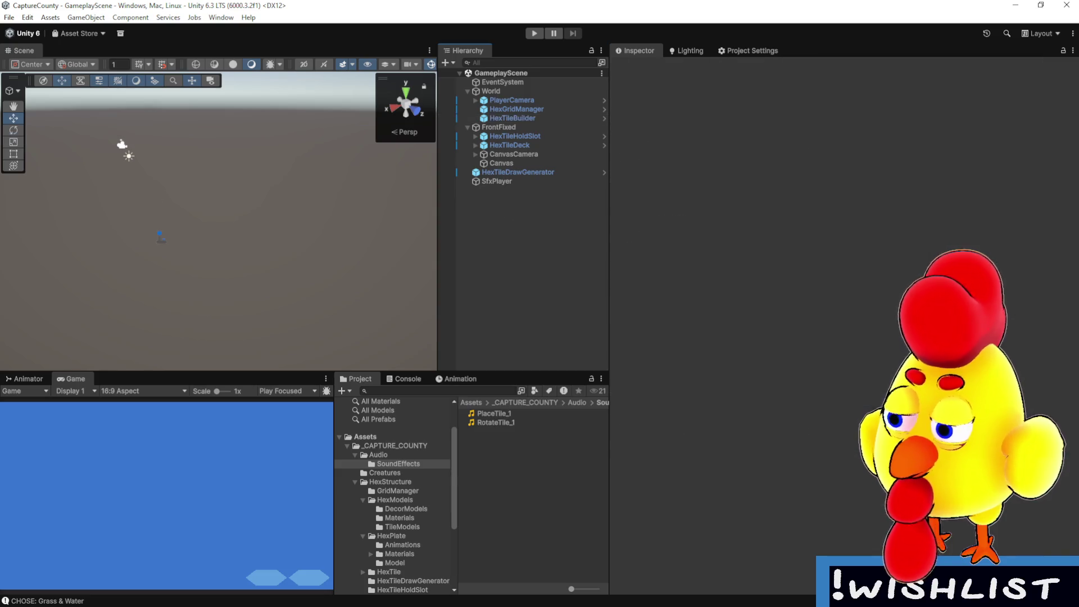
left_click(535, 33)
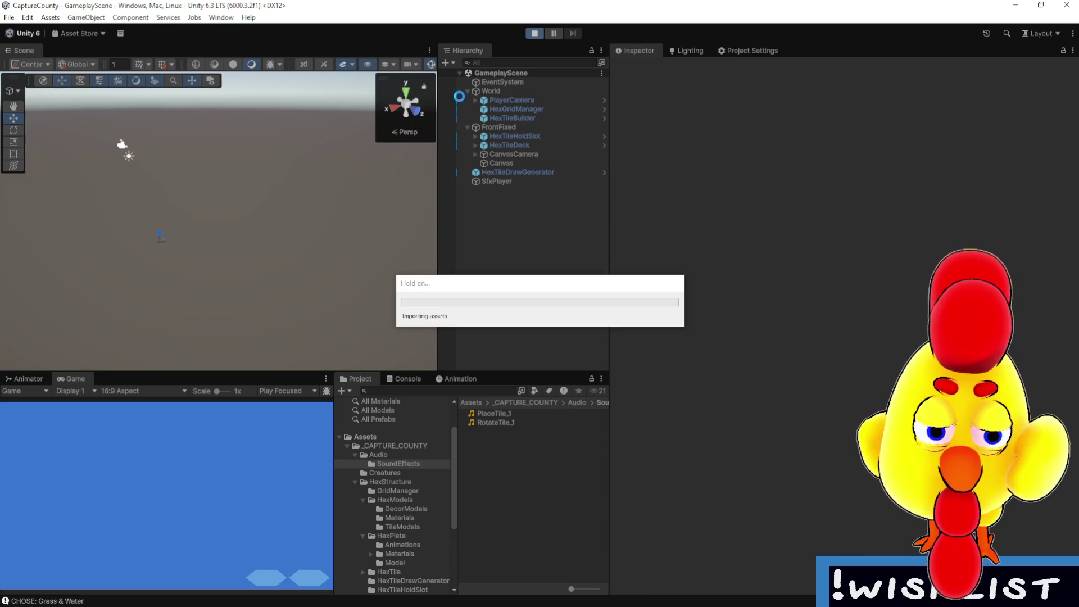
left_click(535, 34)
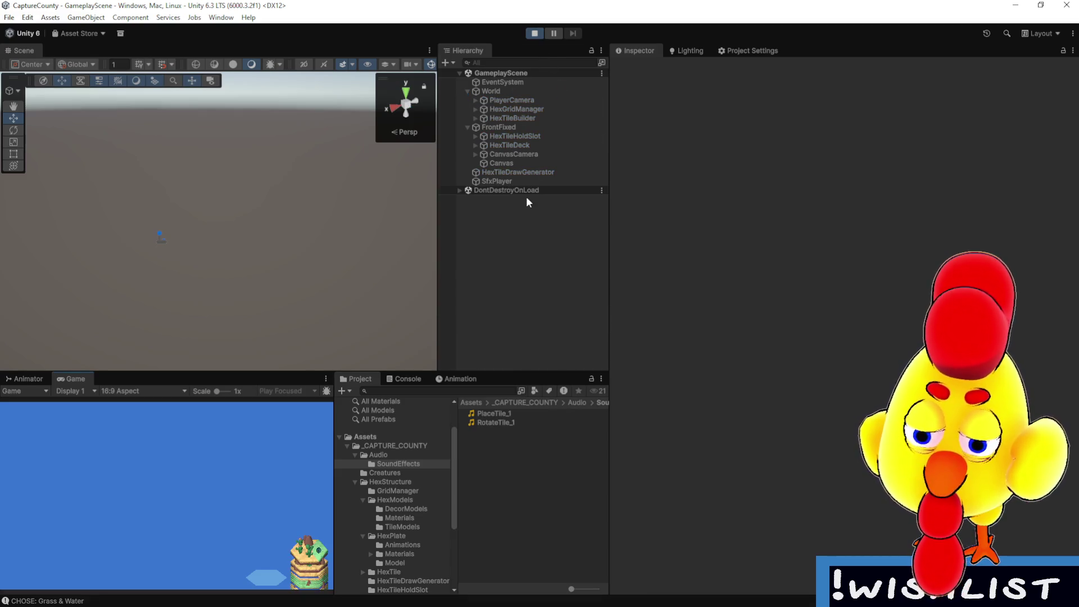
left_click(521, 178)
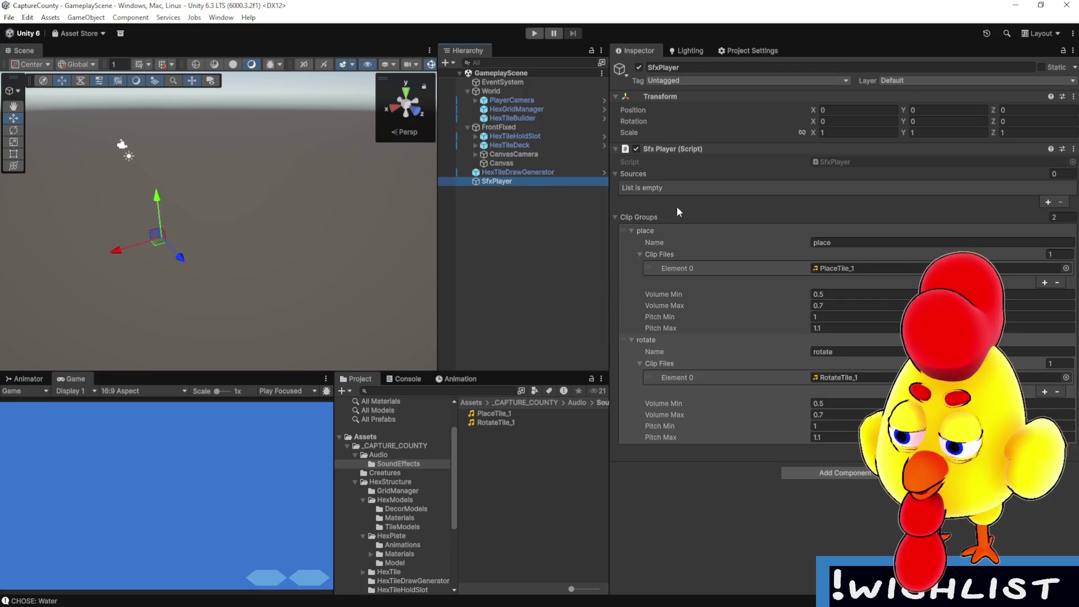
left_click(615, 216)
left_click(490, 183)
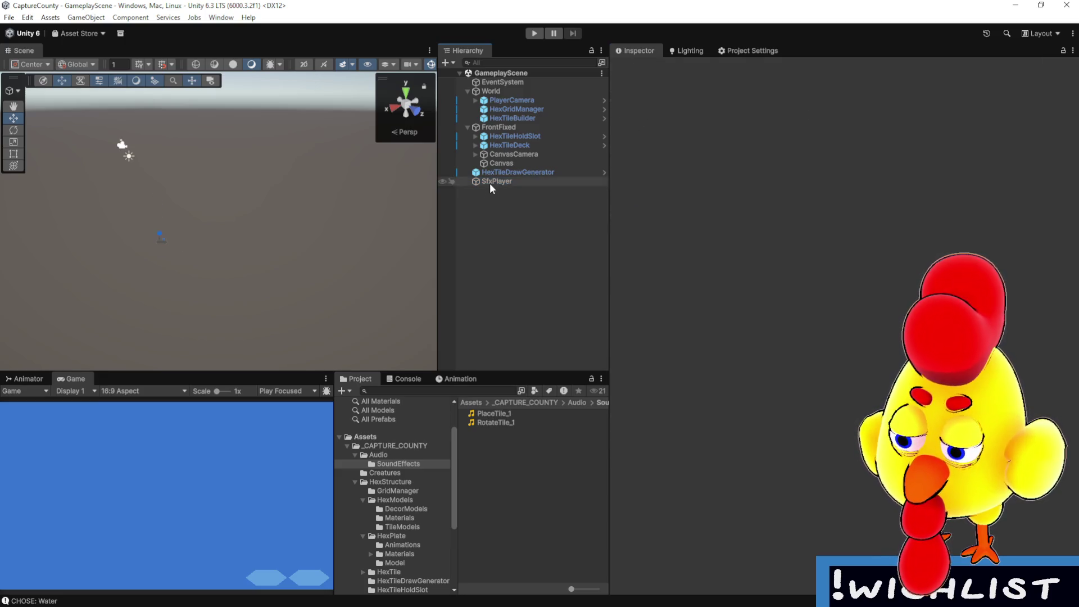
left_click(815, 239)
key("Escape")
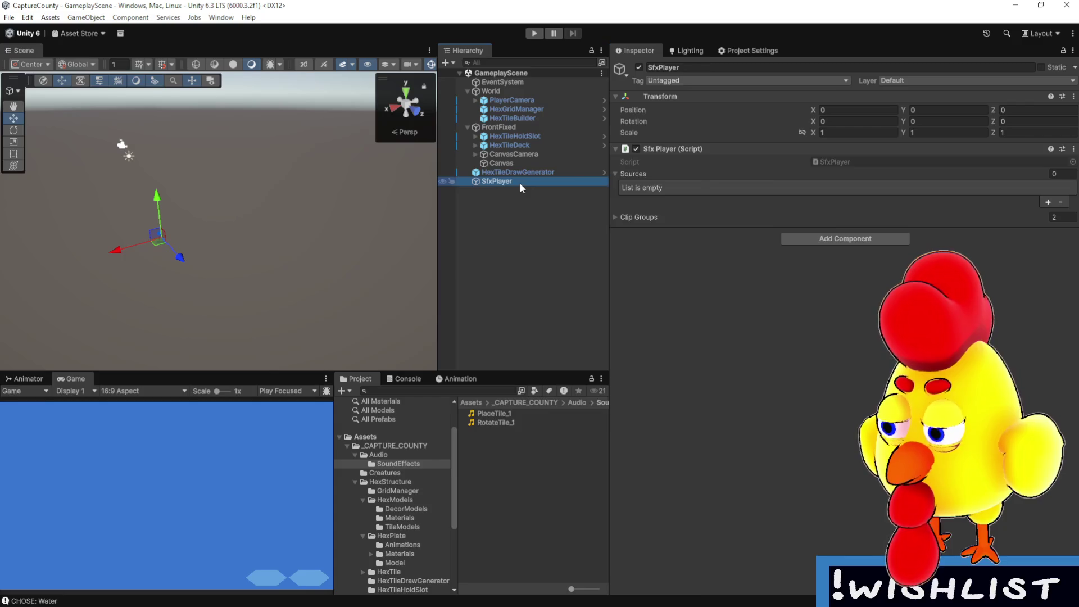
- Create an Audio > Audio Source child under SfxPlayer and name it 'SfxSource_'
right_click(519, 182)
mouse_move(607, 436)
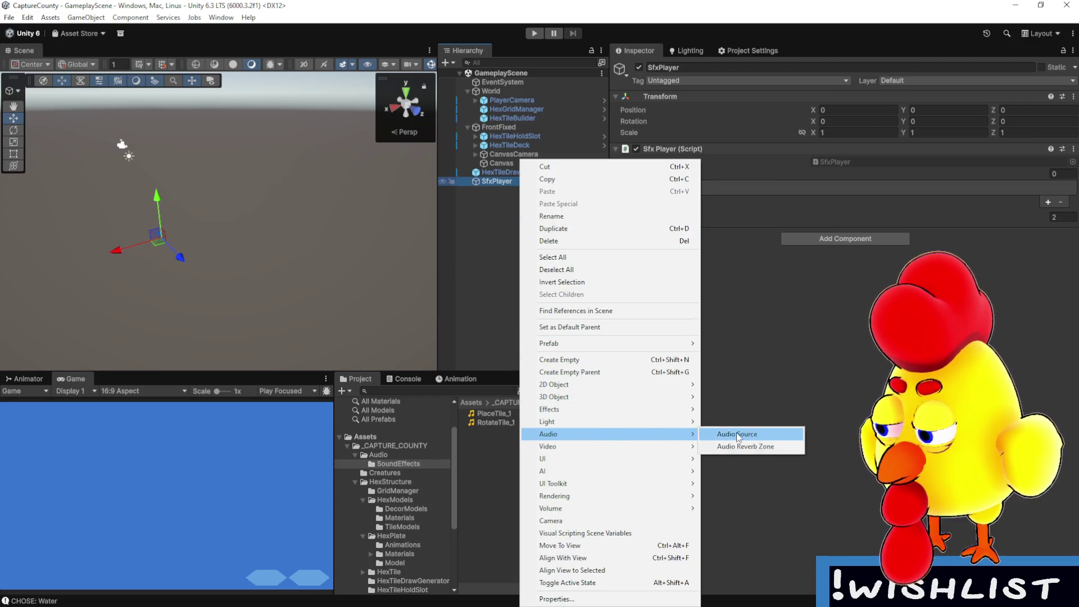
left_click(739, 434)
type("S")
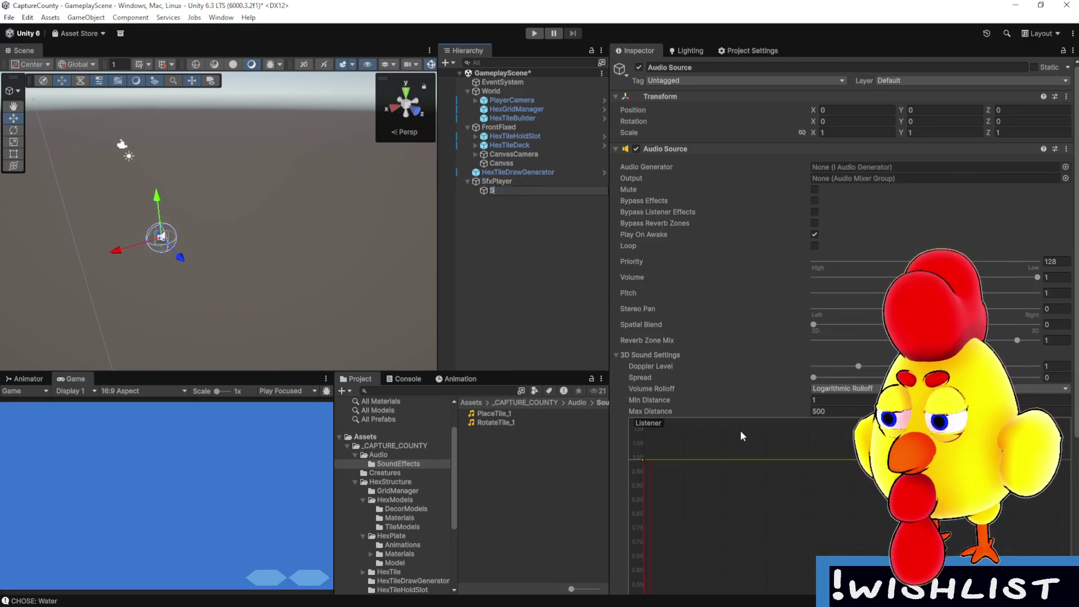
type("fxSource_")
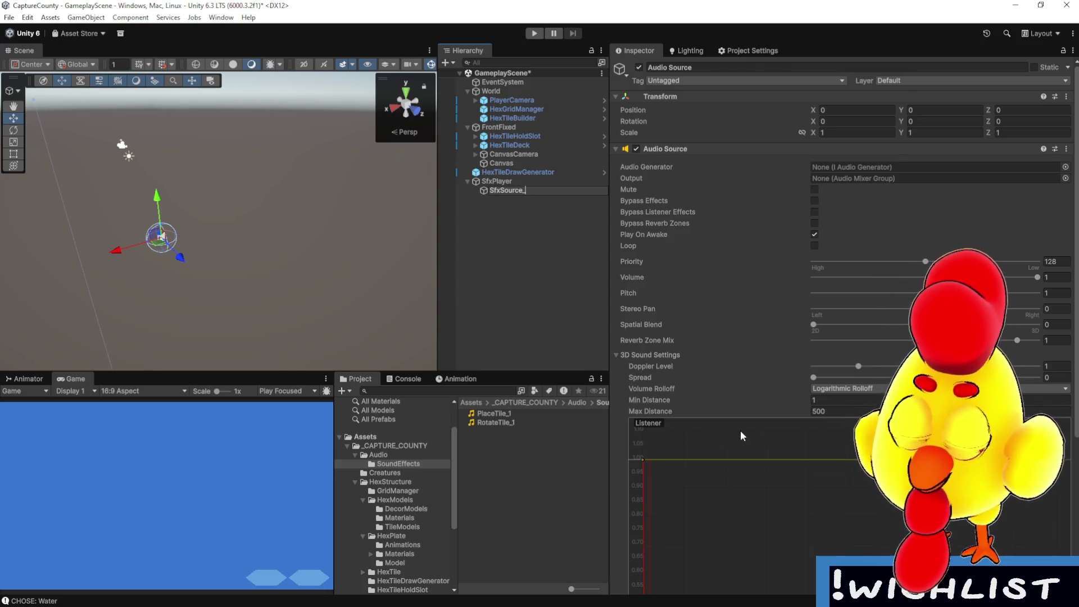
key("Return")
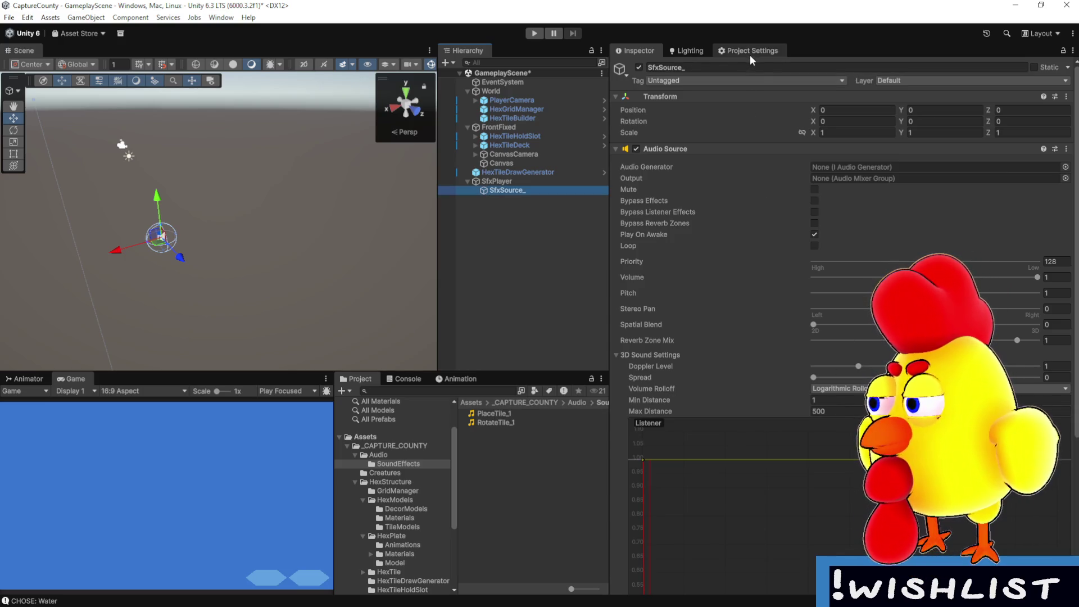
- In the Editor project settings, set Game Object Naming to the Prefab_1 underscore style
left_click(751, 51)
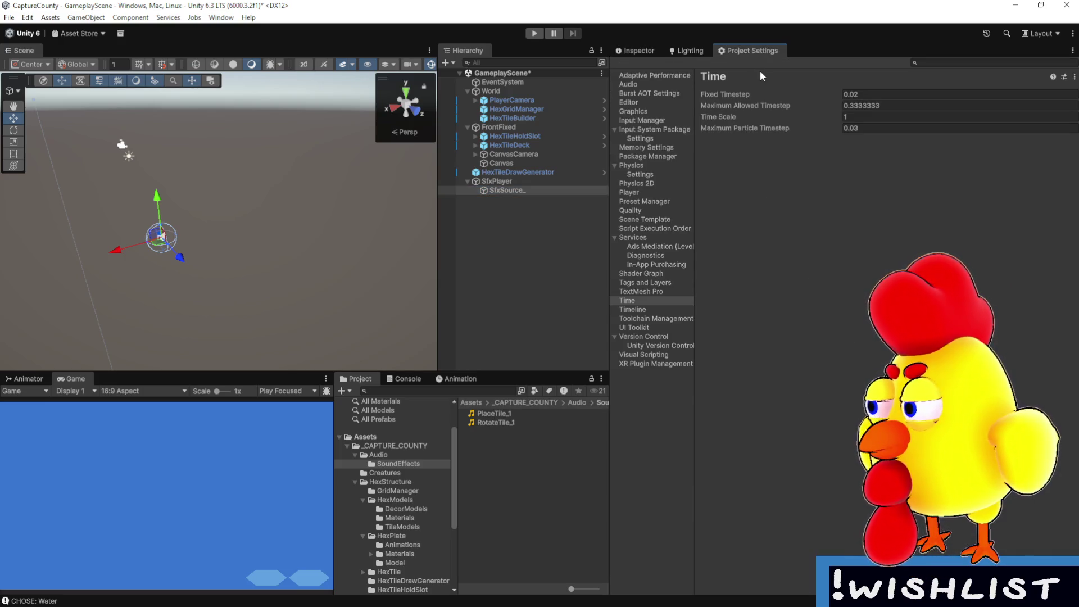
mouse_move(609, 200)
left_mouse_down()
mouse_move(525, 200)
mouse_move(675, 200)
left_mouse_up()
left_click(565, 102)
scroll(778, 379, "down", 6)
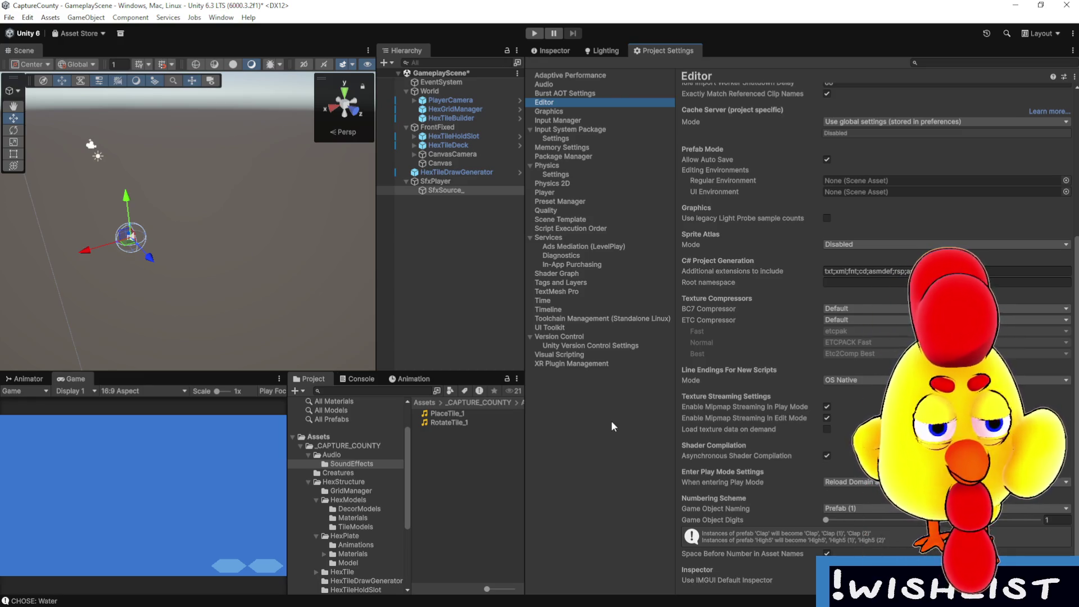
left_click_drag(525, 418, 498, 418)
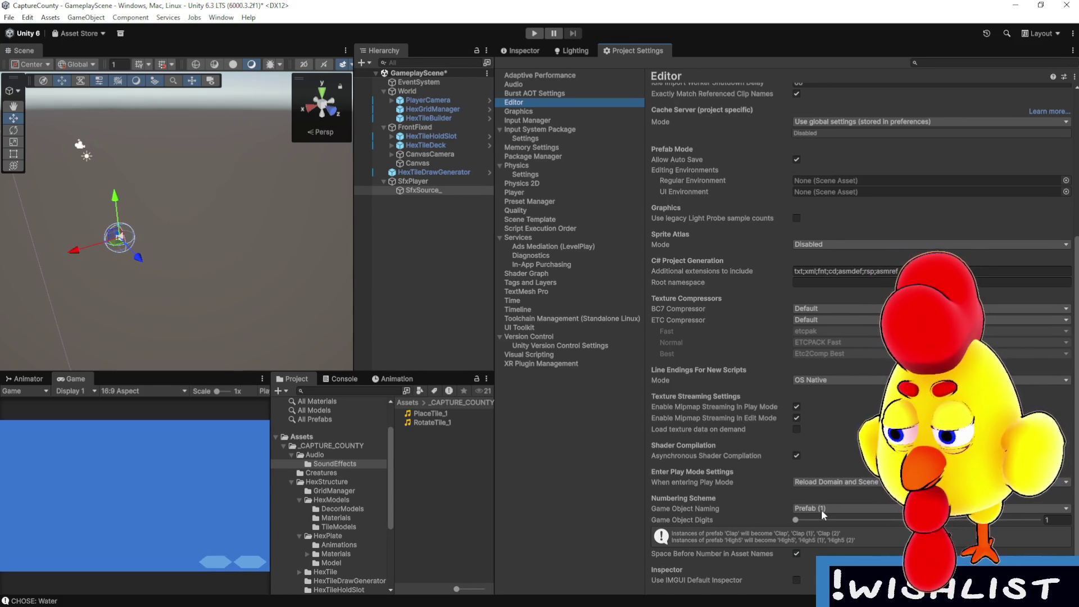
left_click(831, 508)
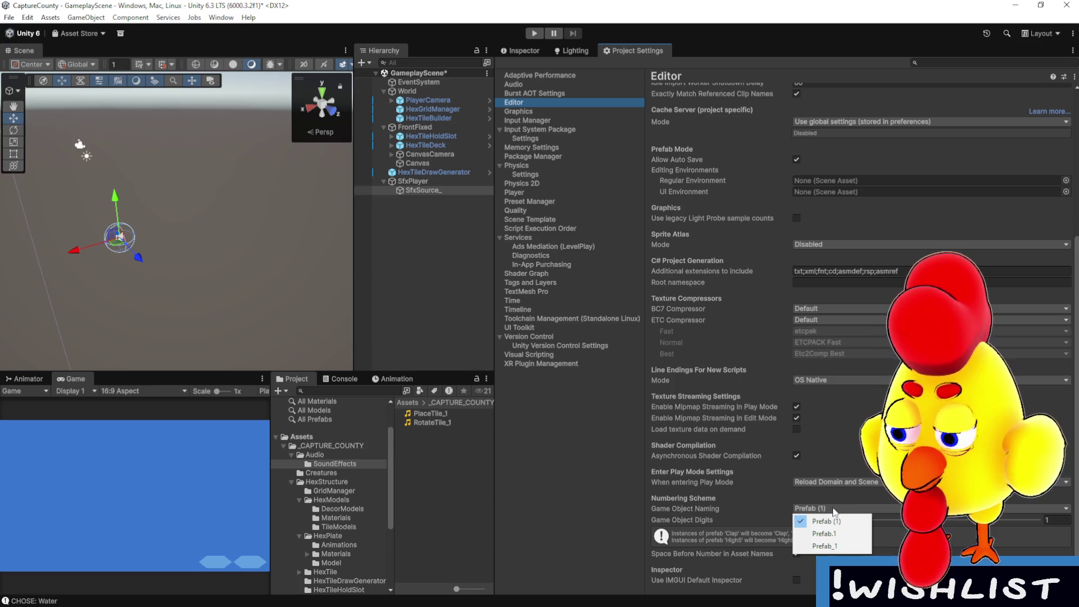
left_click(843, 546)
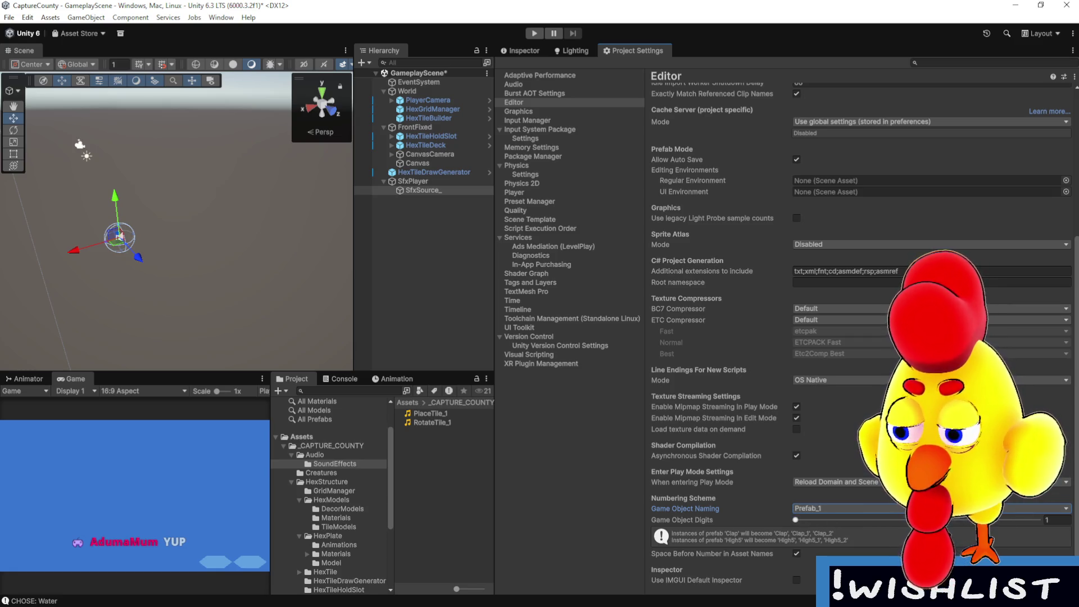
left_click(1051, 520)
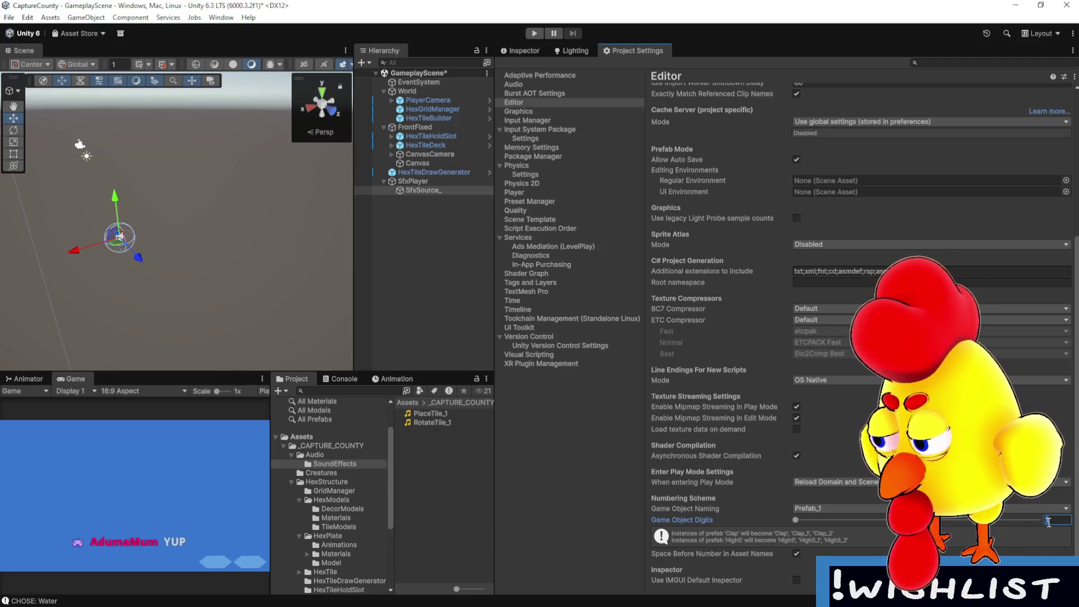
left_click(616, 497)
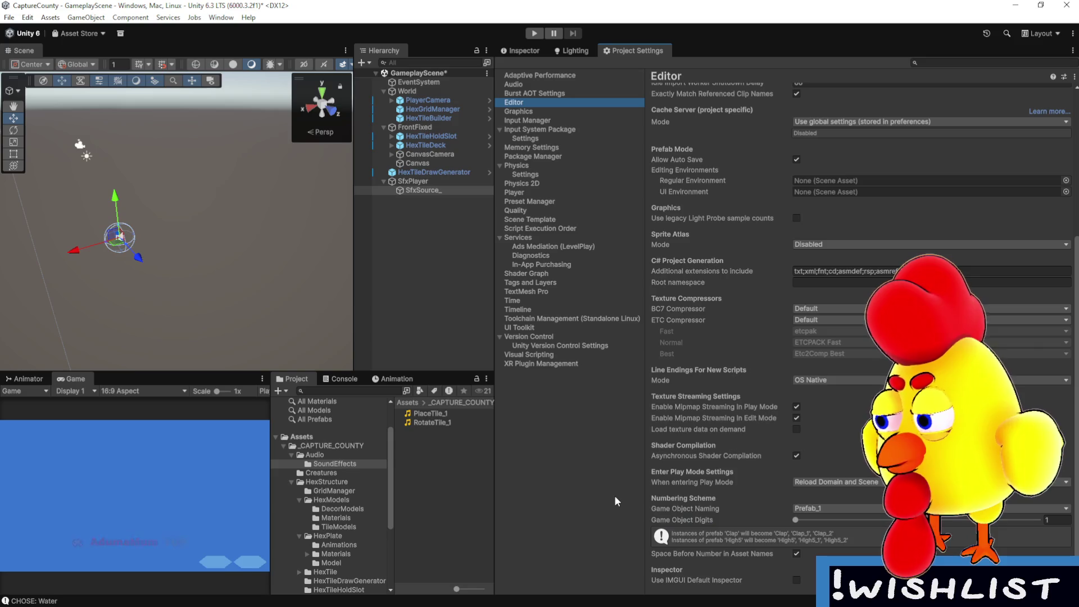
- Widen the scene and hierarchy panels and select SfxSource_ to show its Audio Source
left_click_drag(642, 429, 649, 429)
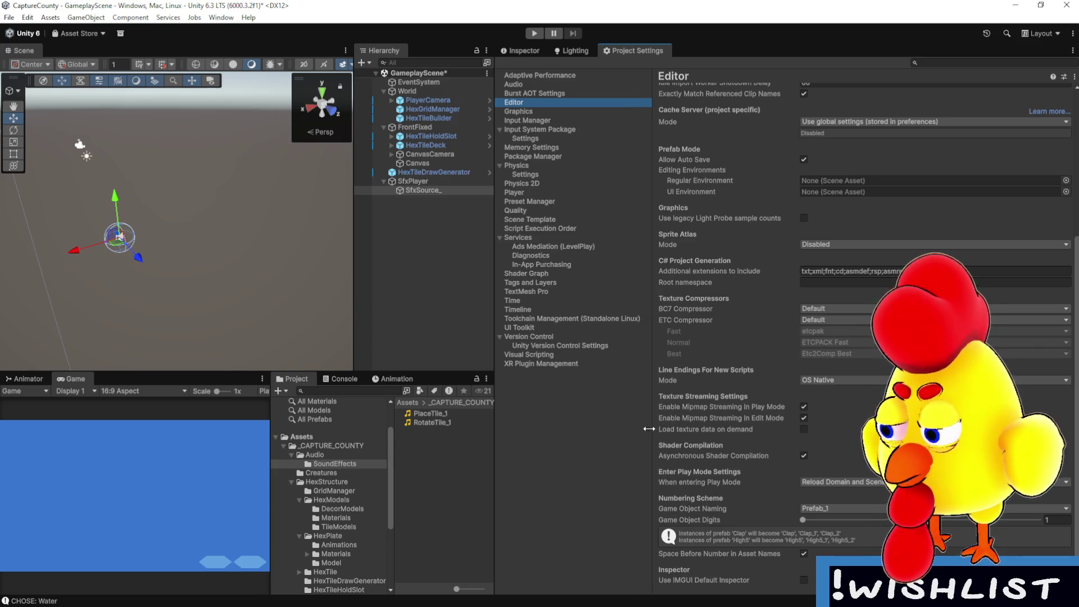
left_click_drag(495, 270, 638, 264)
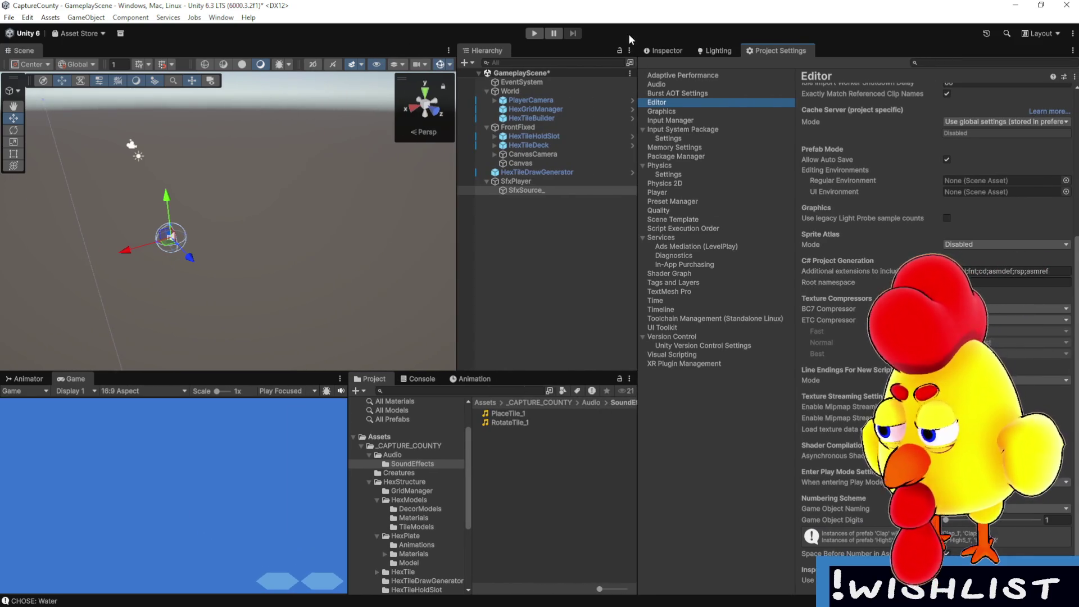
left_click(663, 51)
left_click(544, 190)
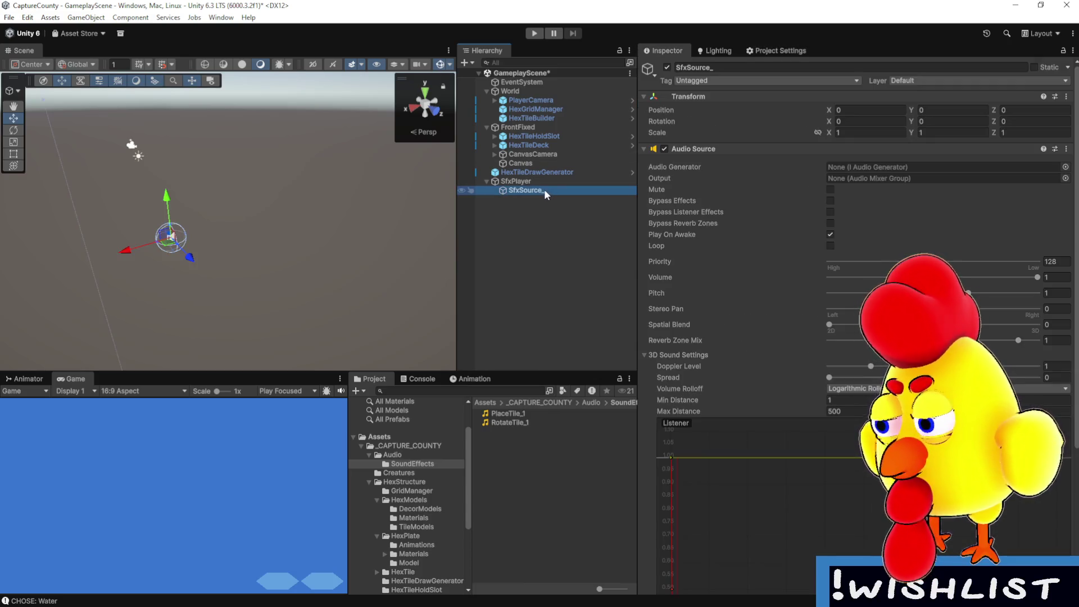
- Rename SfxSource_ to 'SfxSource_1', then duplicate it into SfxSource_2 and SfxSource_3
left_click(544, 189)
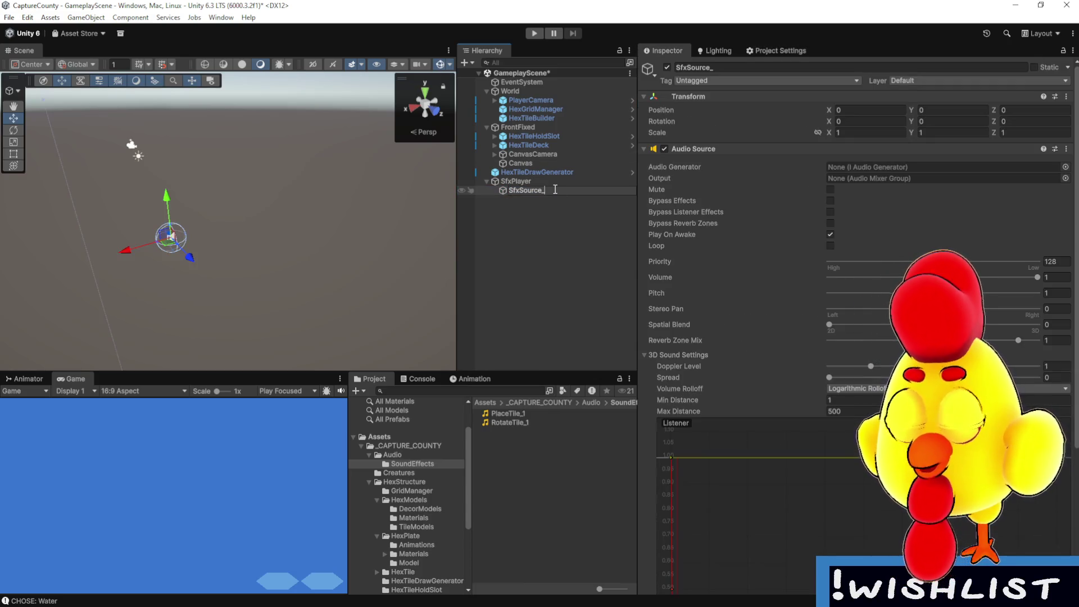
type("1")
key("Return")
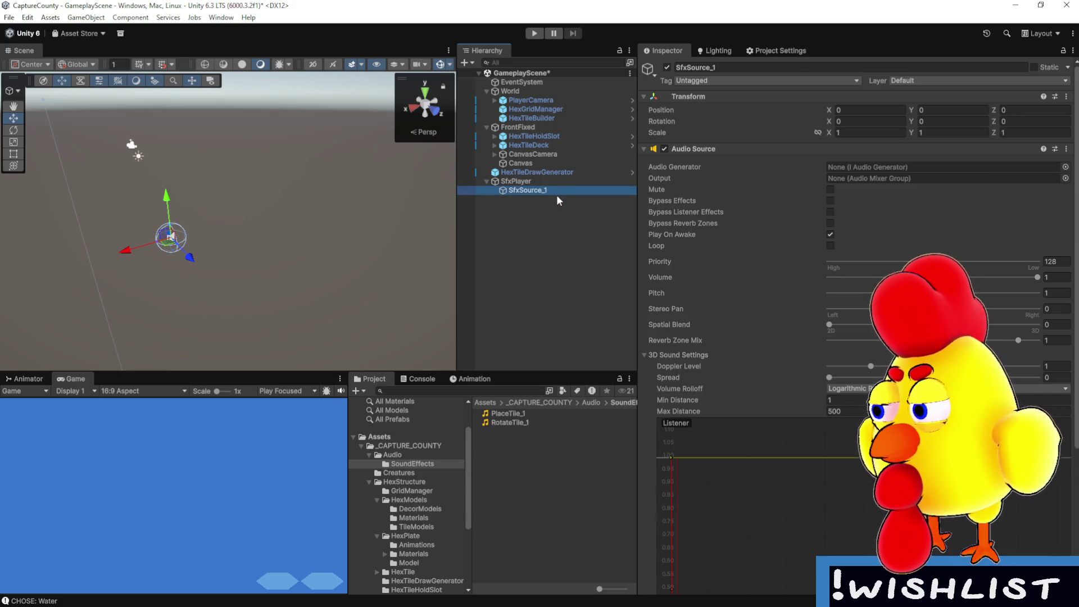
key("ctrl+d")
key("ctrl+d")
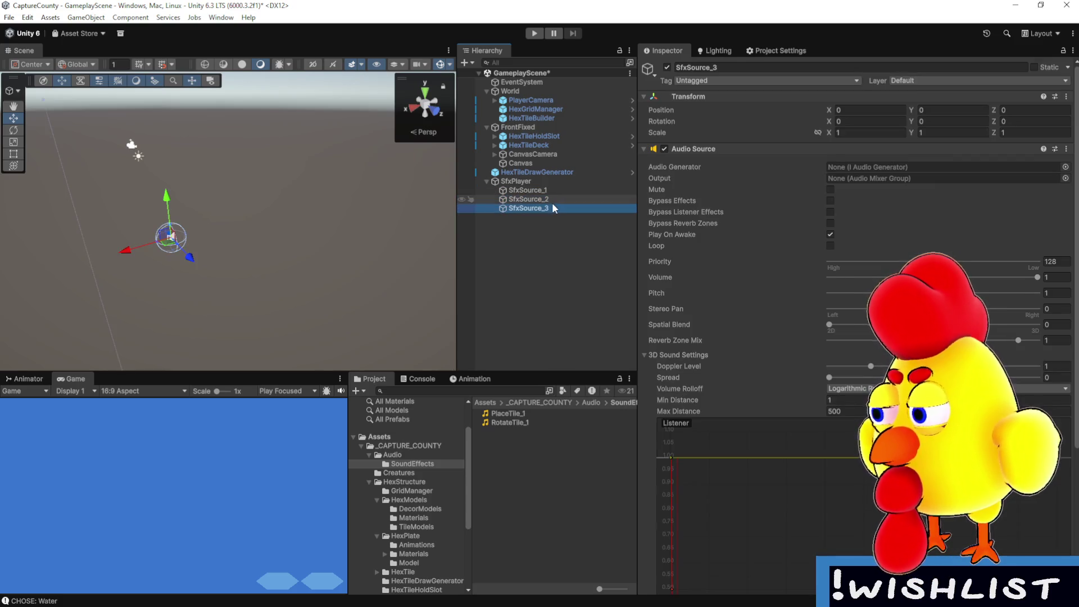
key("Up")
key("Up")
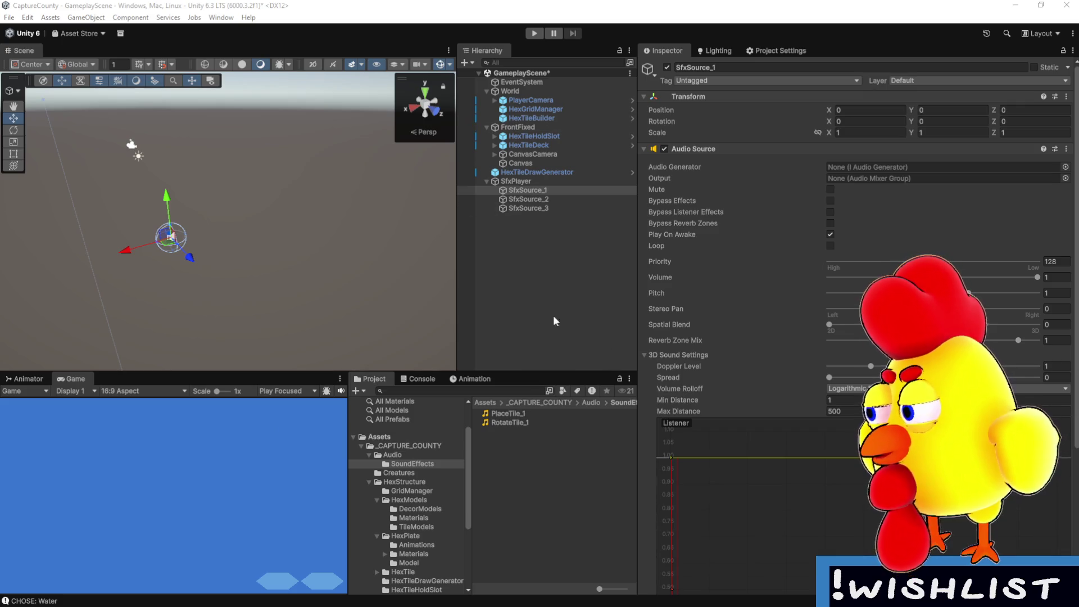
- Add SfxSource_1–3 to SfxPlayer's Sources list and save the scene with Ctrl+S
left_click(549, 182)
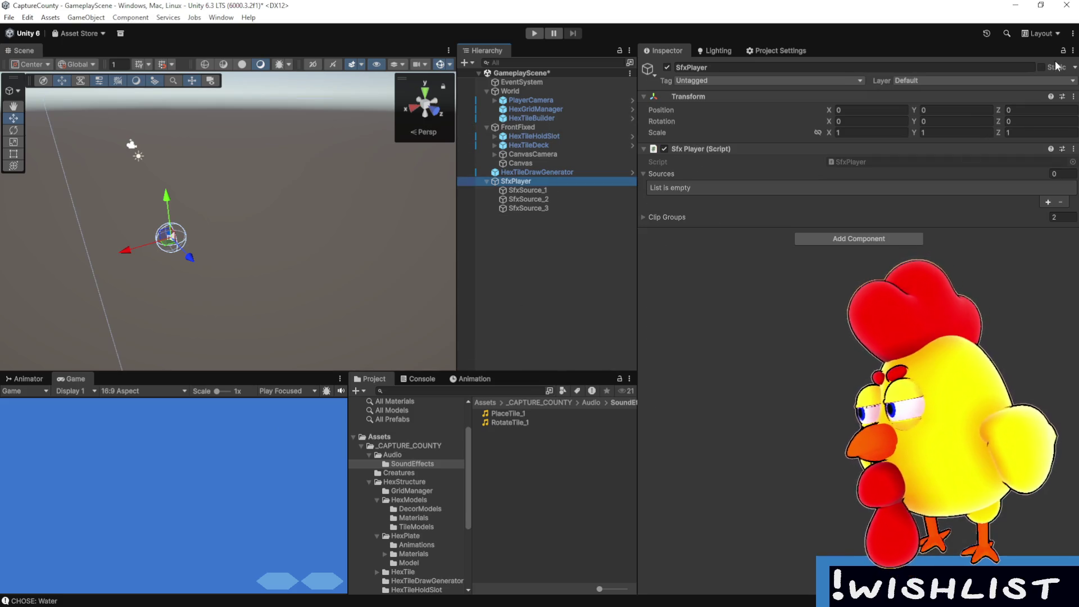
left_click(545, 208)
left_click(545, 190, "shift")
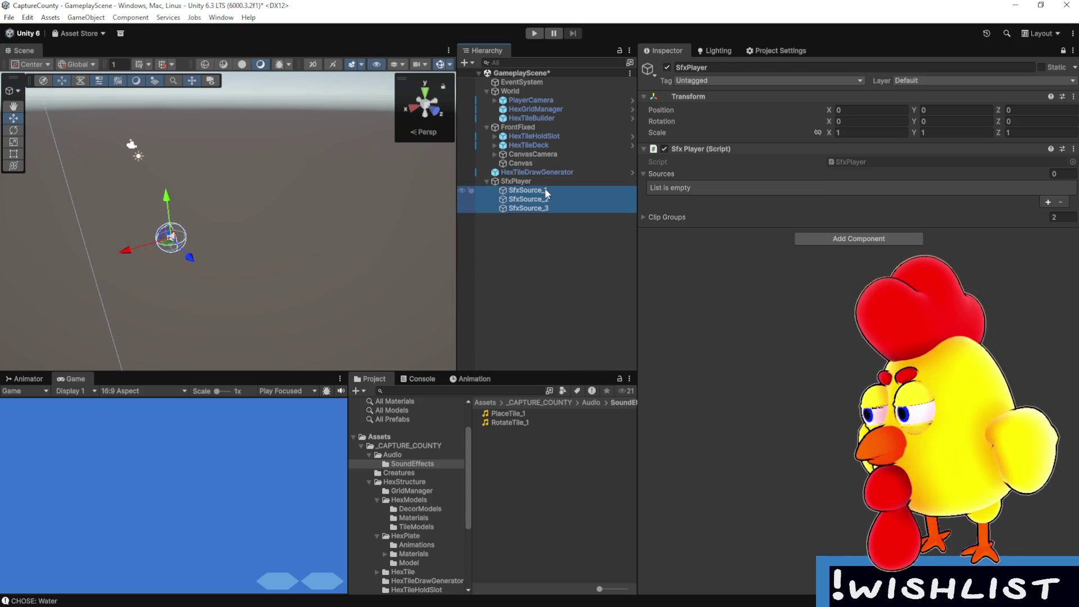
left_click_drag(545, 188, 676, 173)
left_click(1063, 50)
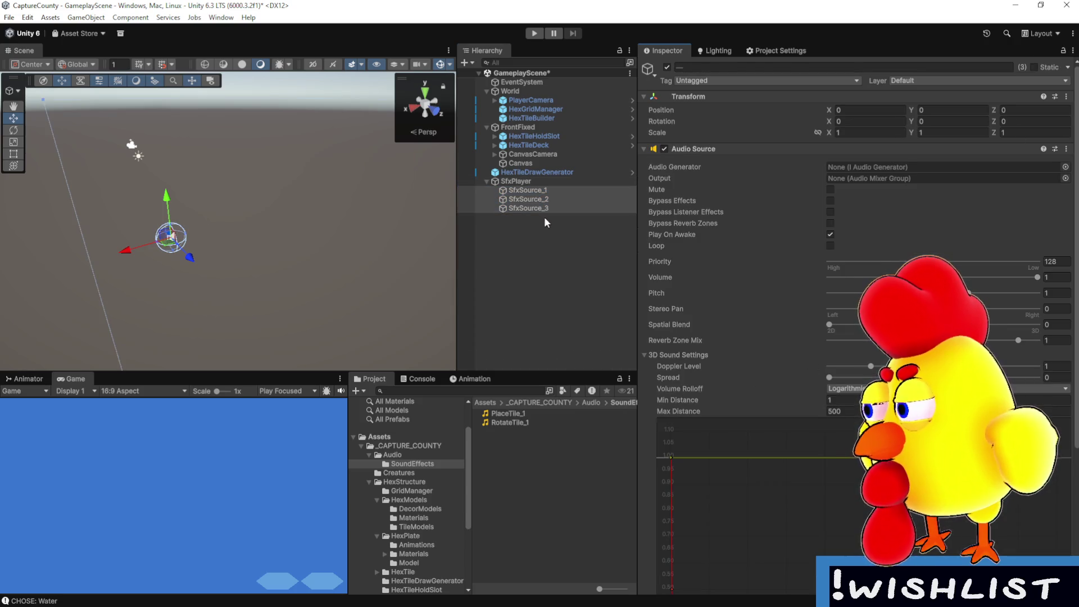
left_click(601, 180)
key("ctrl+s")
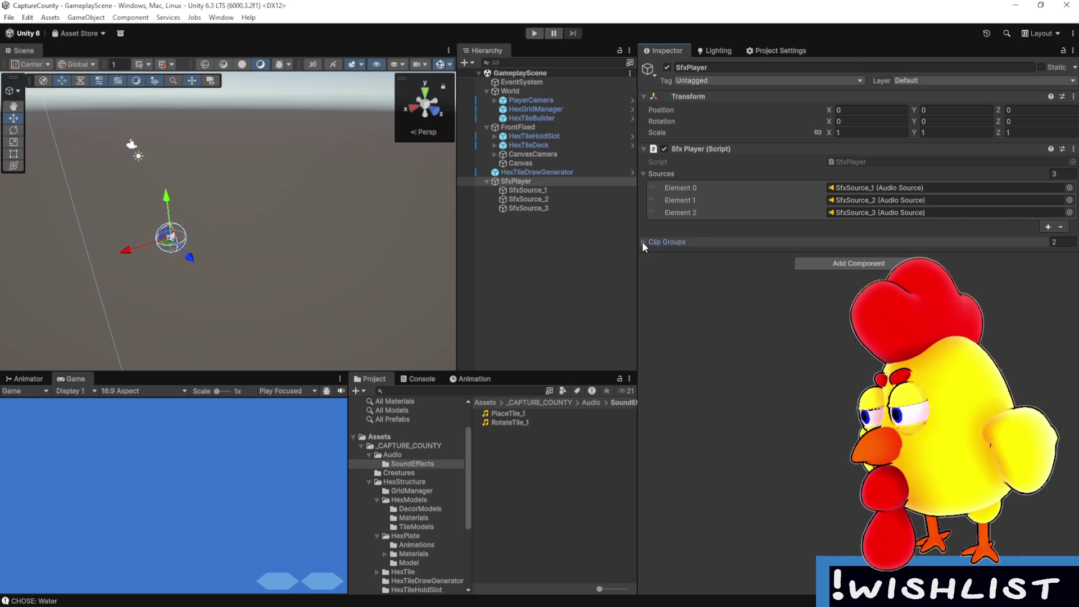
left_click(643, 242)
- Enter Play mode, maximize the Game view, and place six hex tiles around the desert tile
left_click(534, 34)
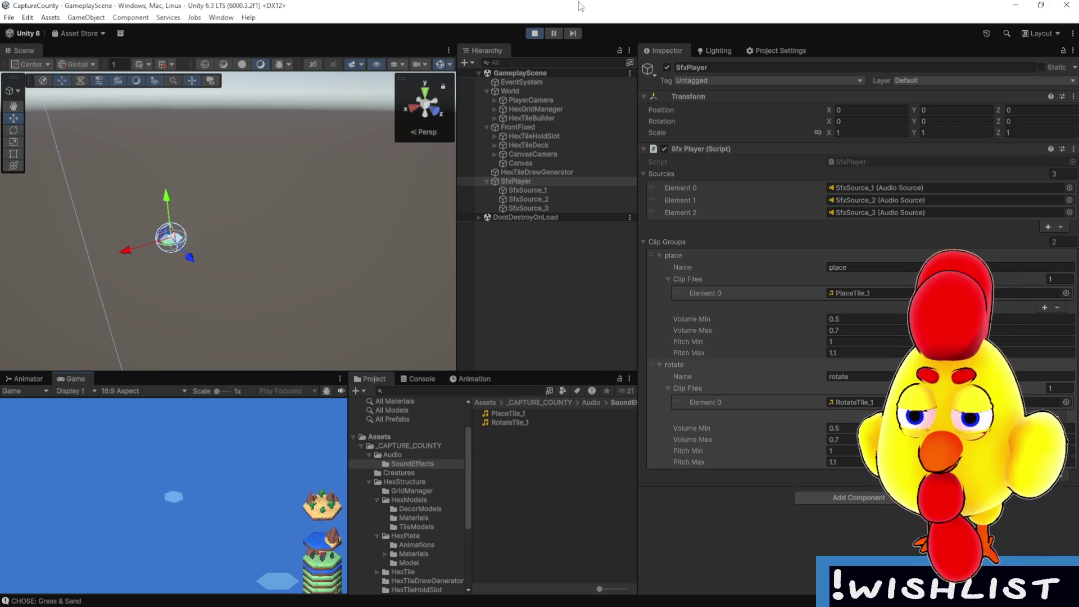
double_click(85, 379)
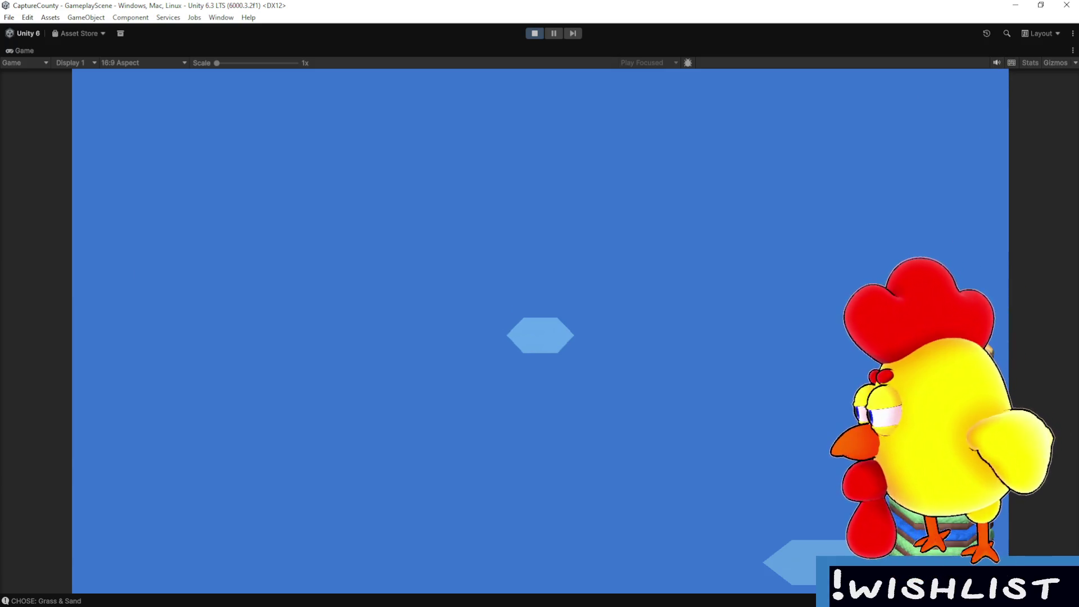
key("alt+Tab")
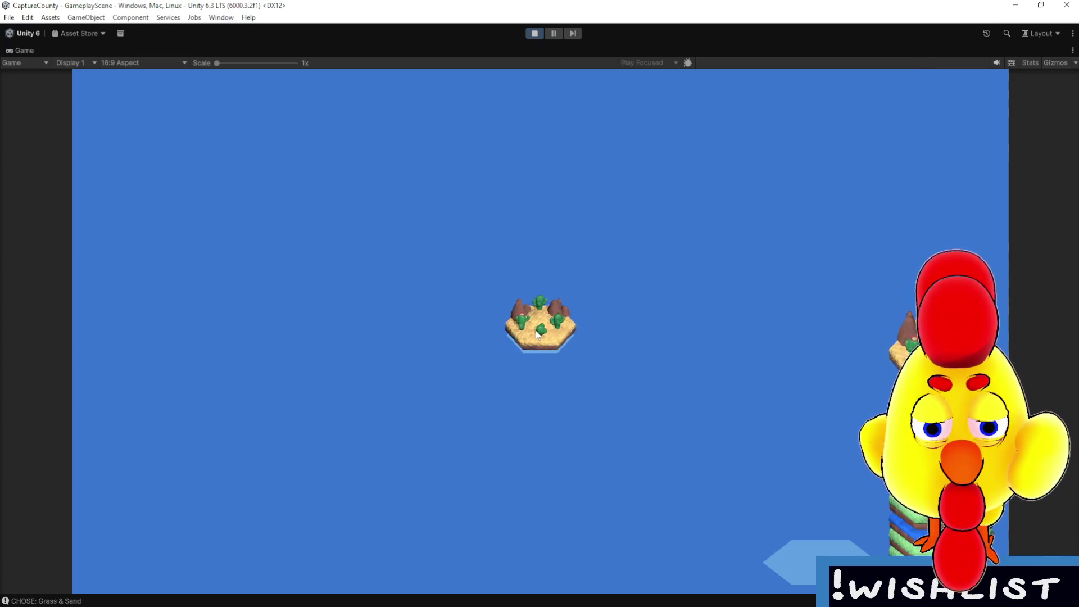
left_click(583, 345)
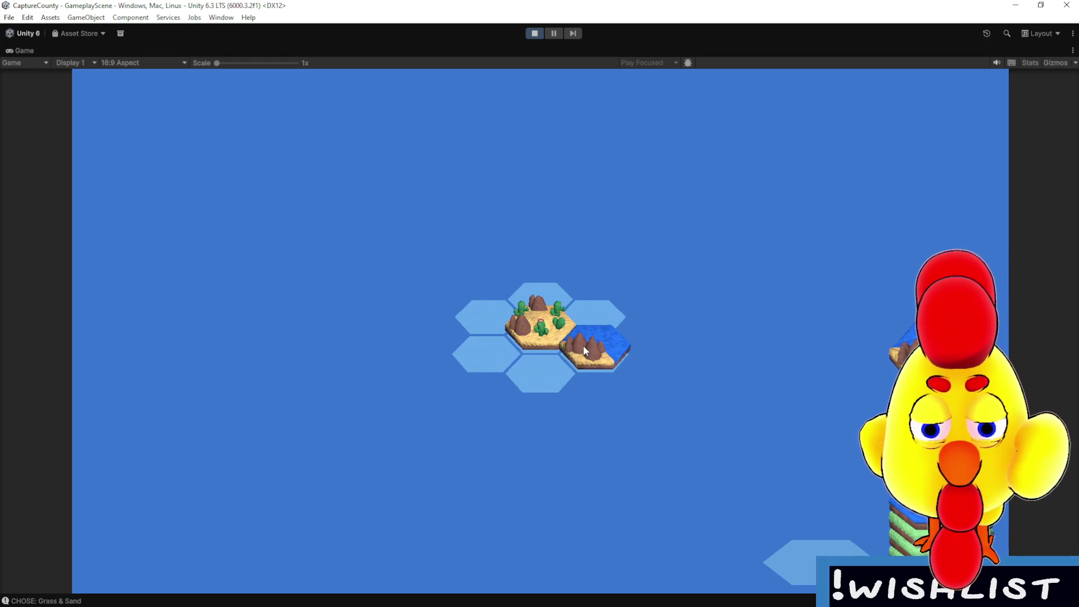
left_click(530, 363)
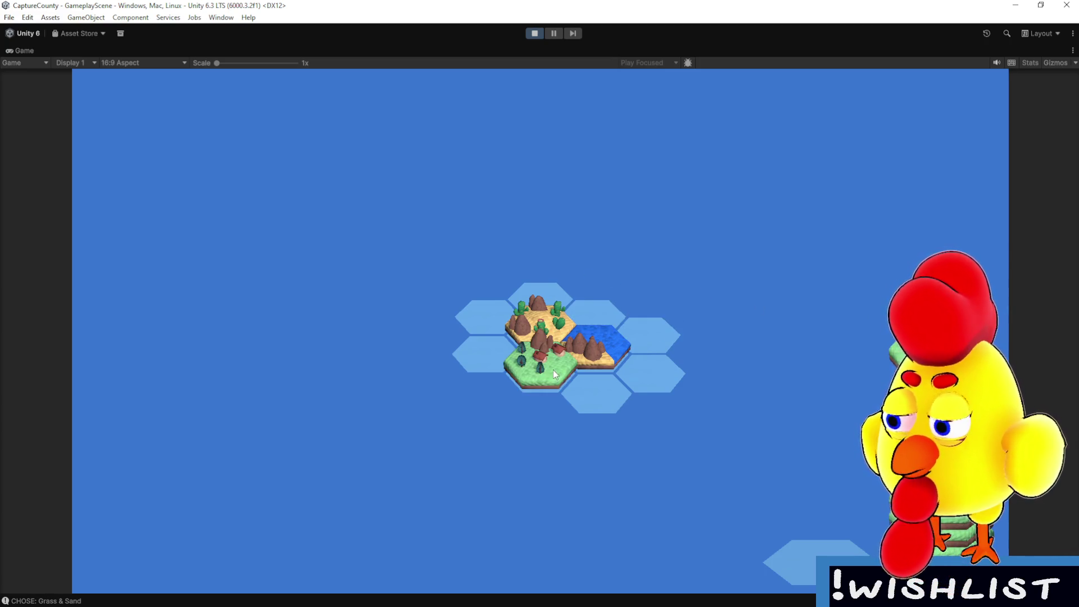
left_click(553, 370)
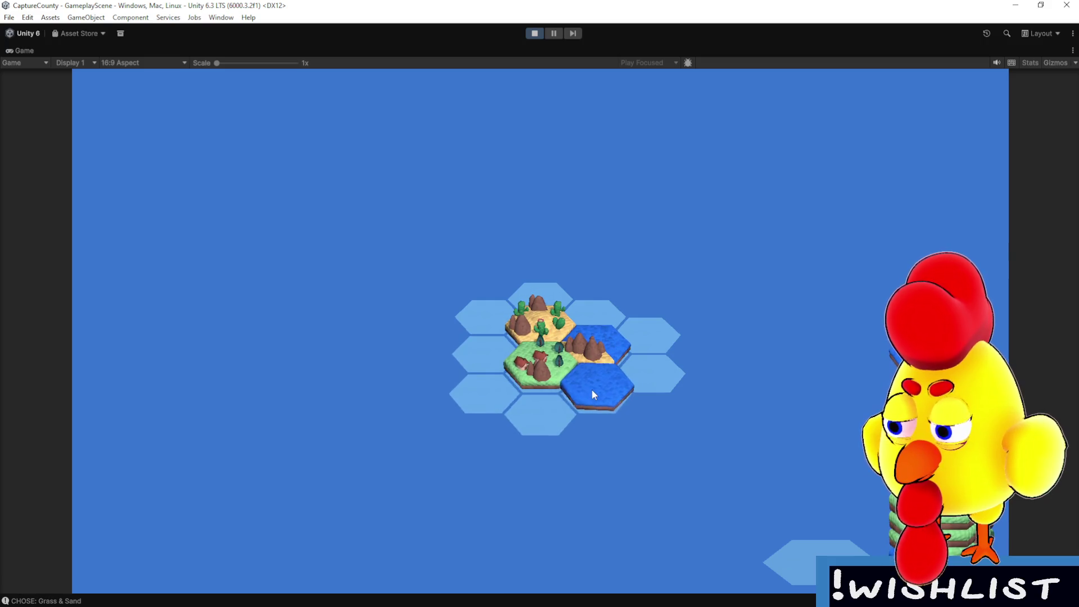
left_click(591, 389)
left_click(649, 366)
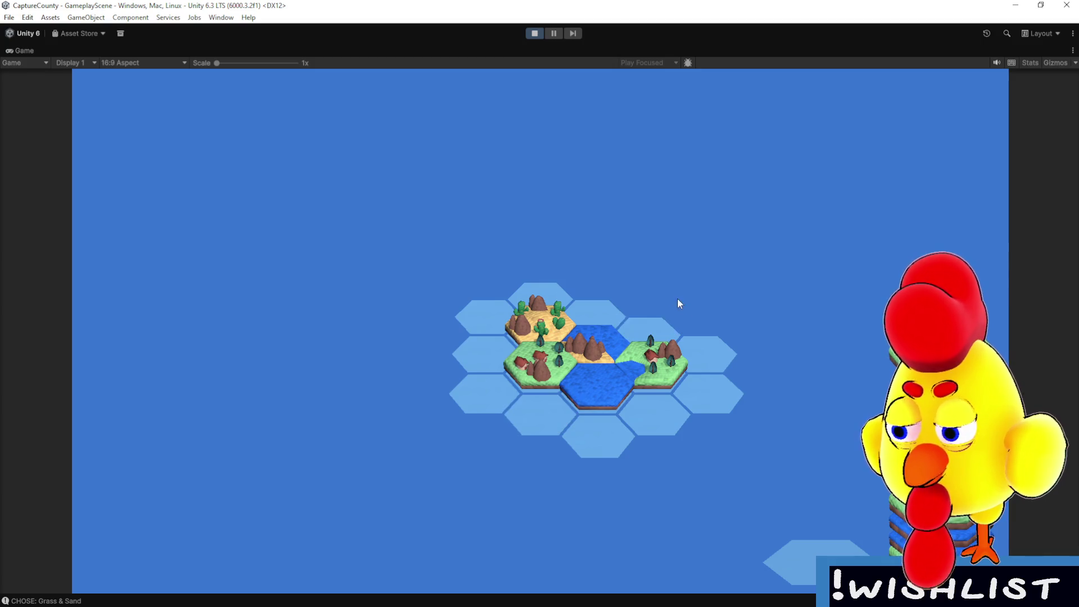
left_click(700, 352)
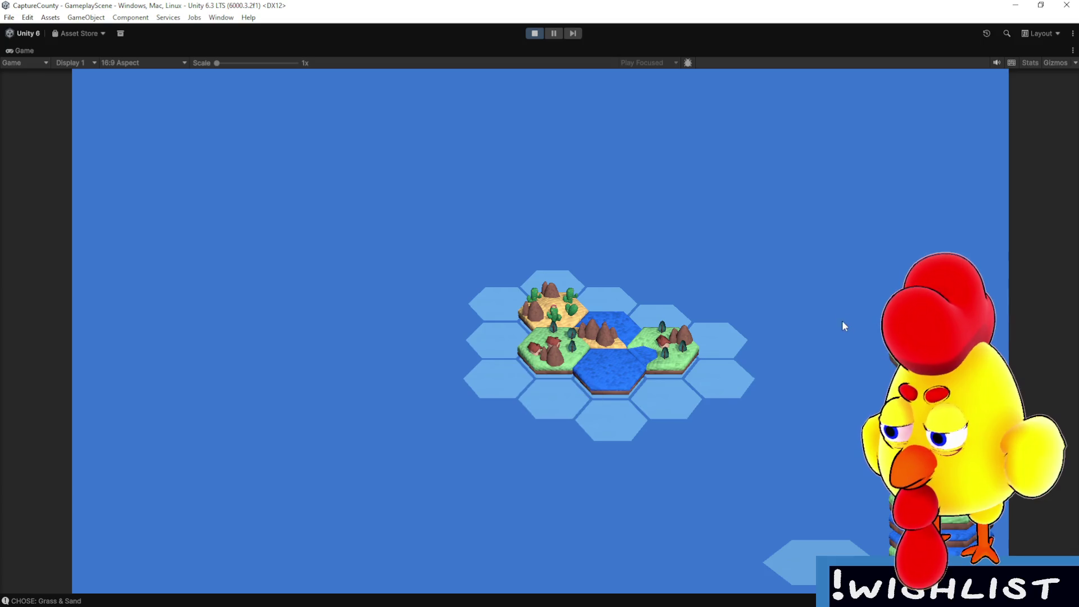
- Rotate the board view while placing more grass, grass-and-sand and water tiles, then stop playing
key("q")
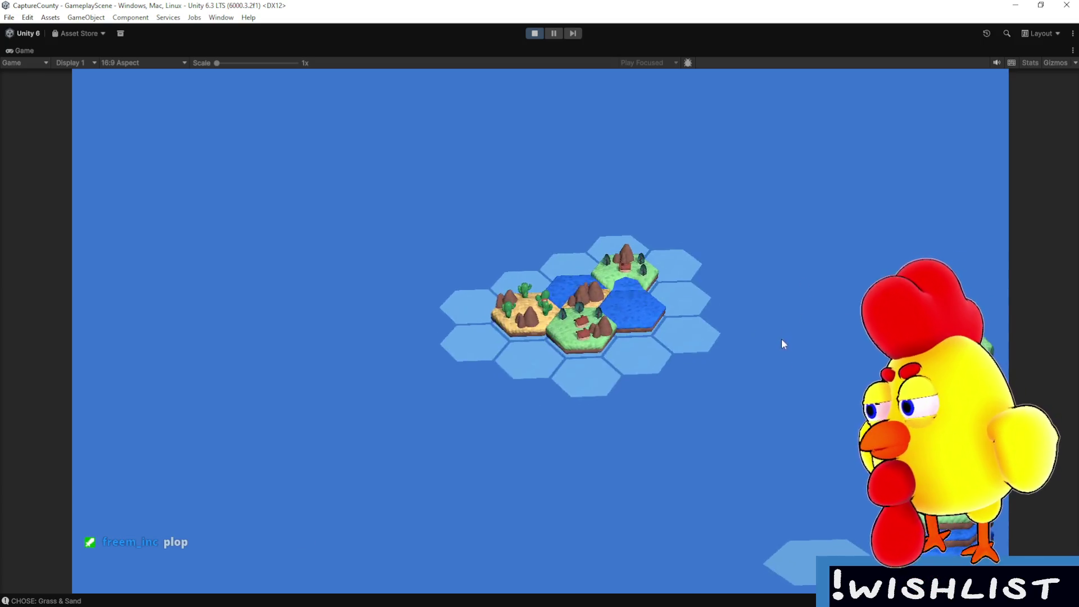
scroll(798, 346, "up", 3)
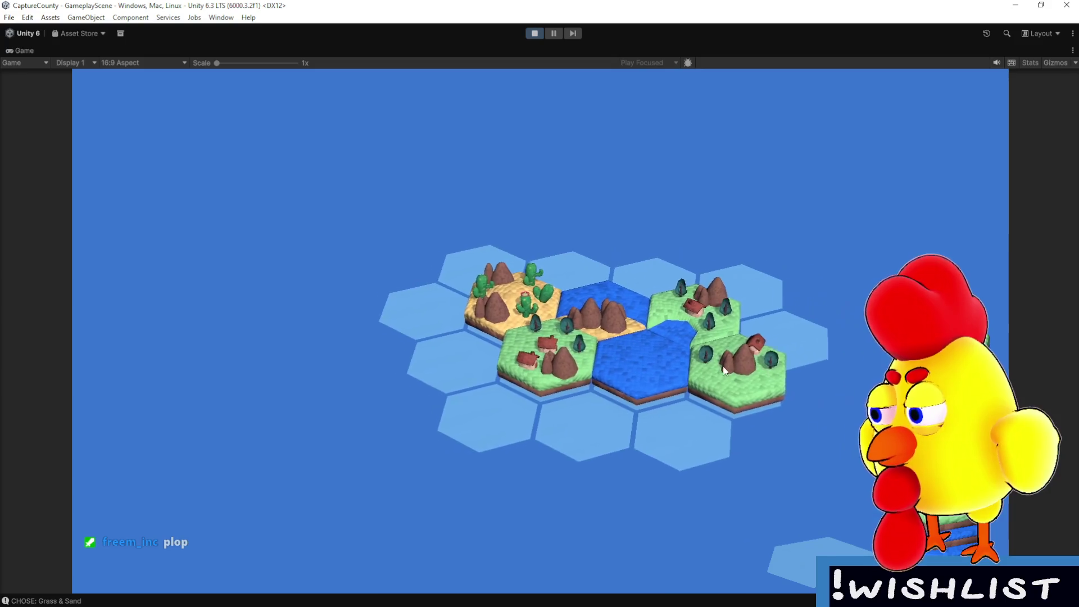
key("e")
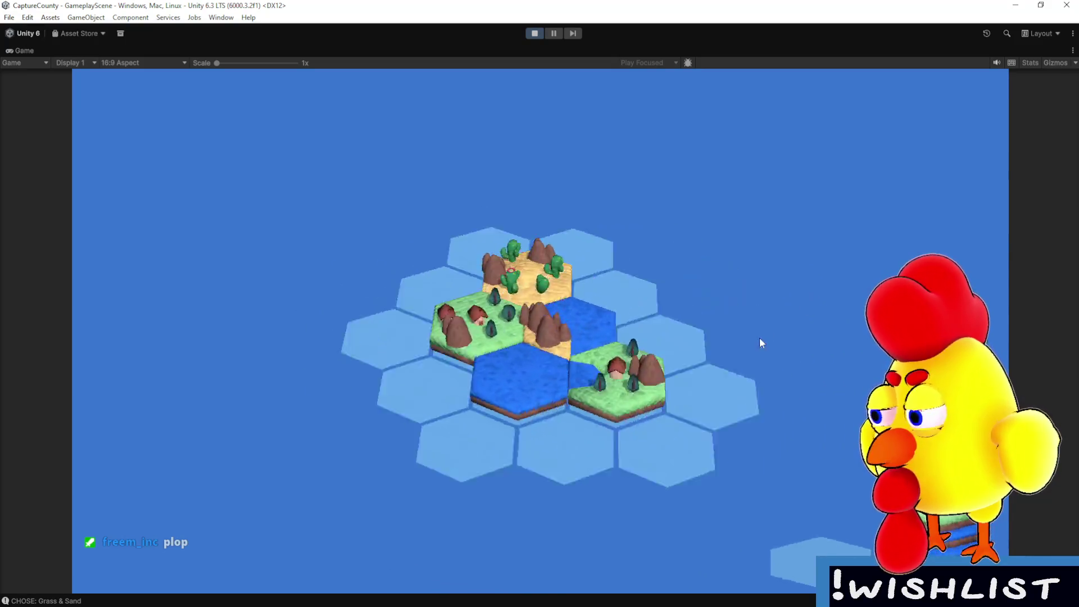
key("e")
left_click(626, 402)
key("q")
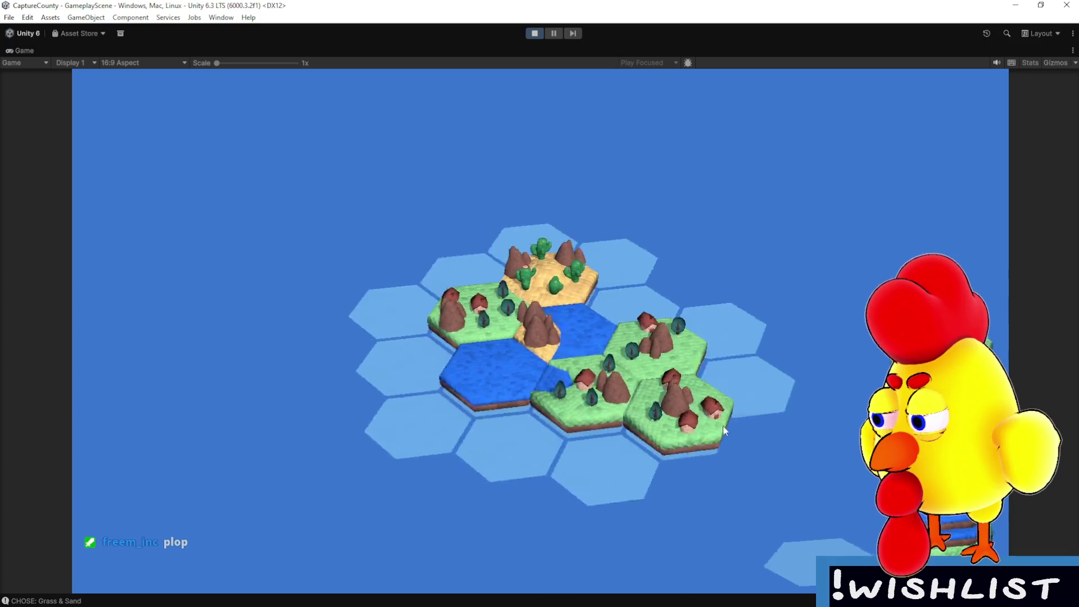
key("e")
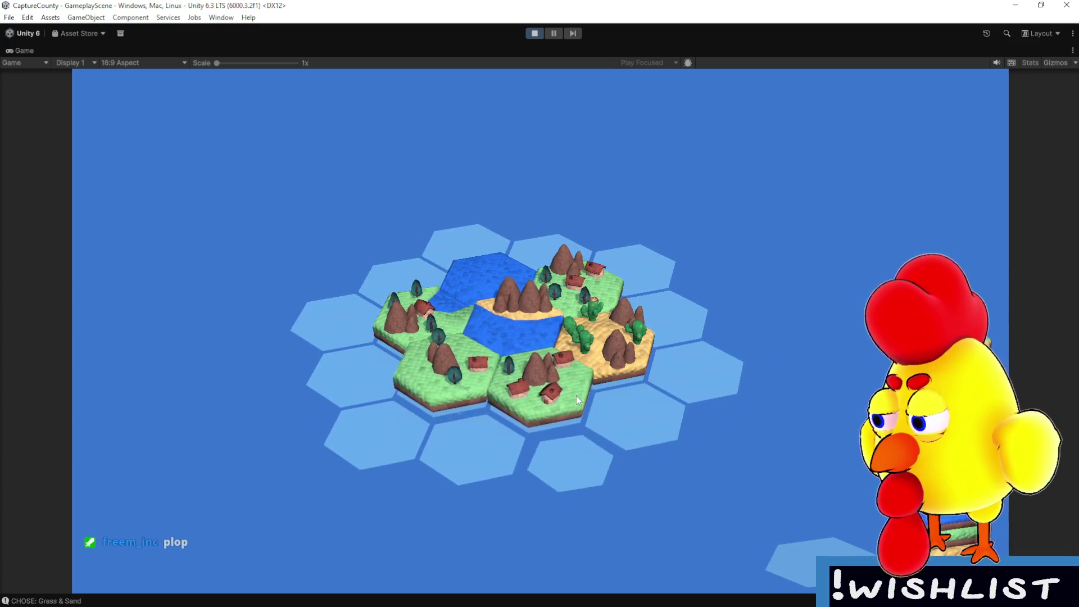
left_click(638, 400)
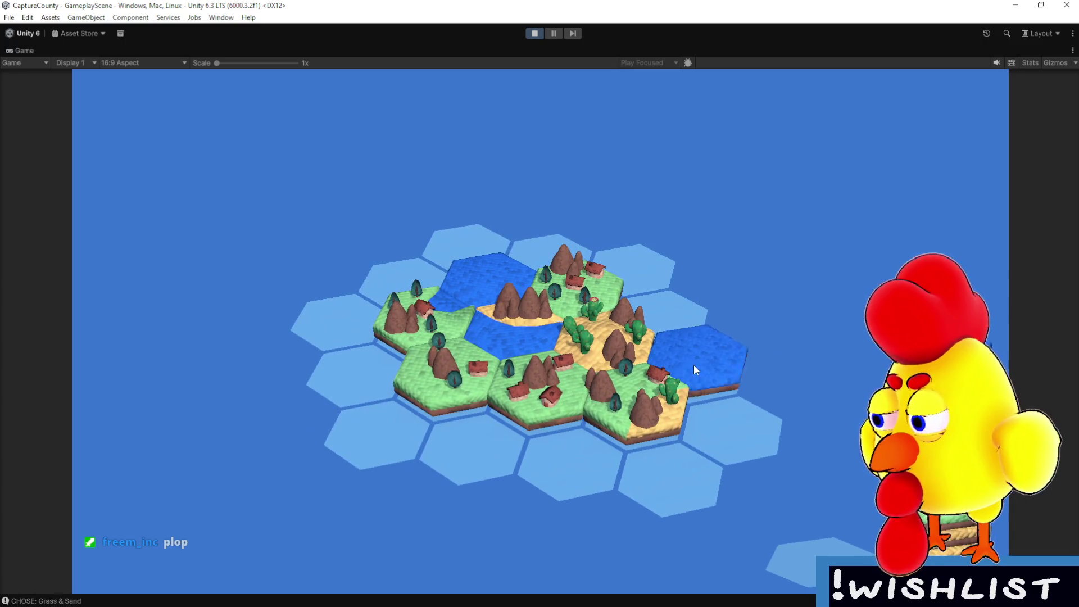
left_click(693, 366)
key("q")
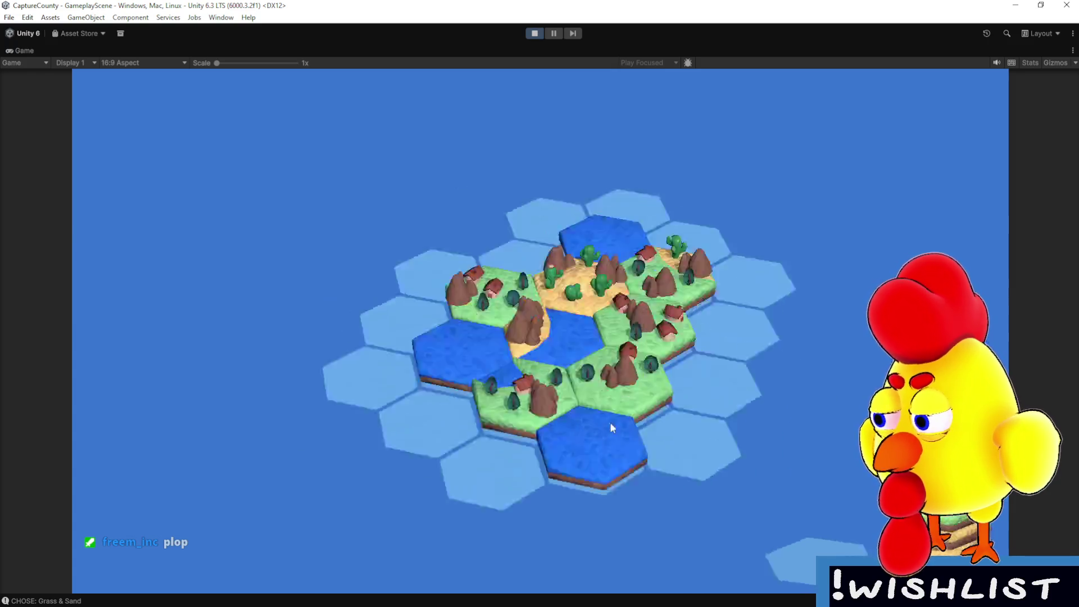
key("q")
key("q")
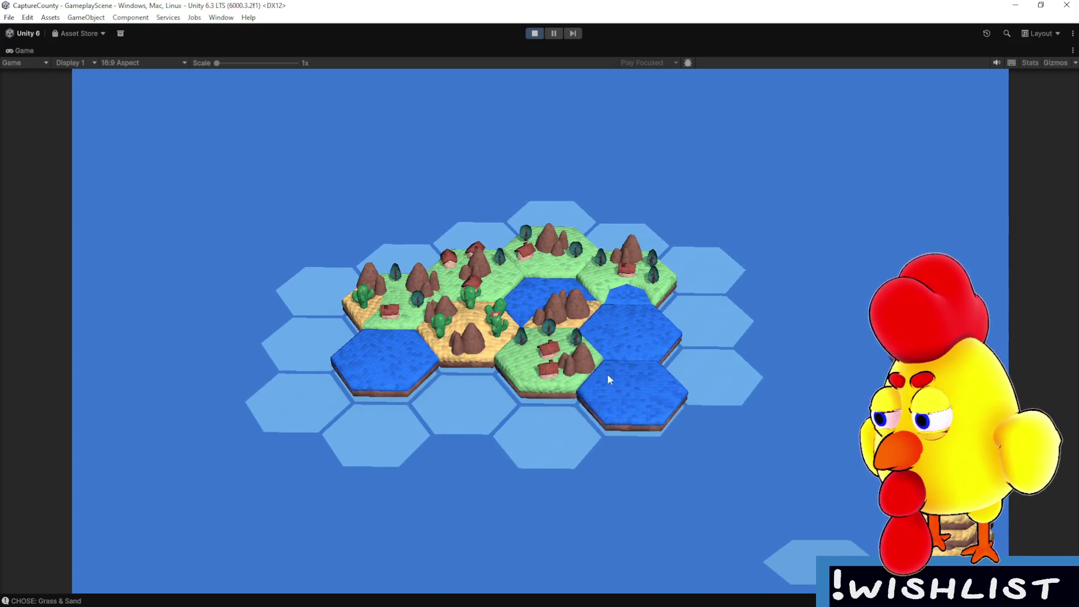
left_click(535, 33)
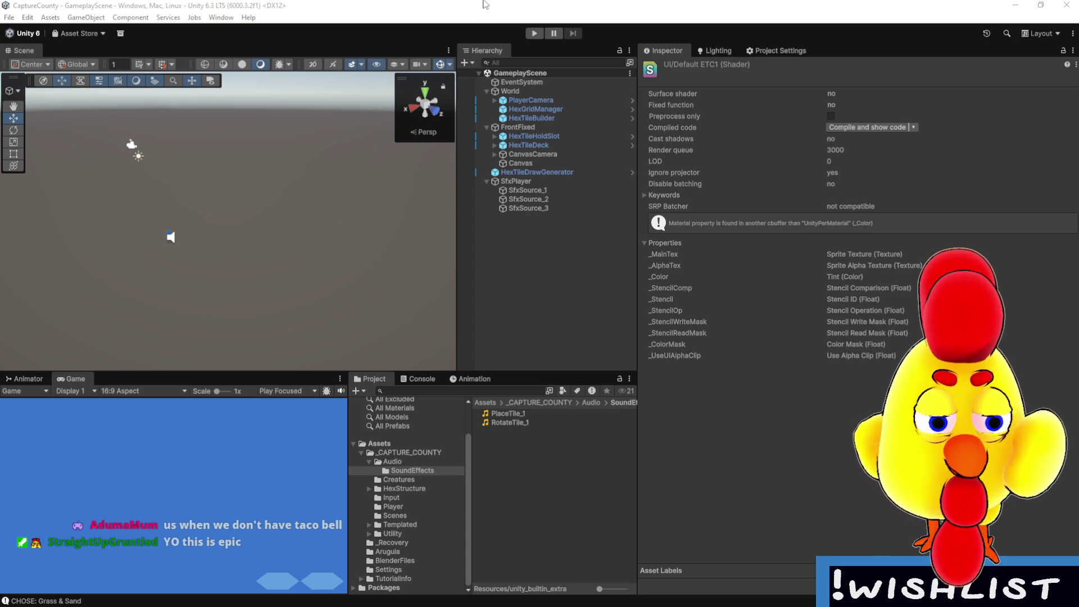
- Widen the Game view and Scene/Hierarchy panels, and make the Game and Project panels taller
left_click_drag(340, 430, 411, 422)
left_click_drag(640, 315, 688, 318)
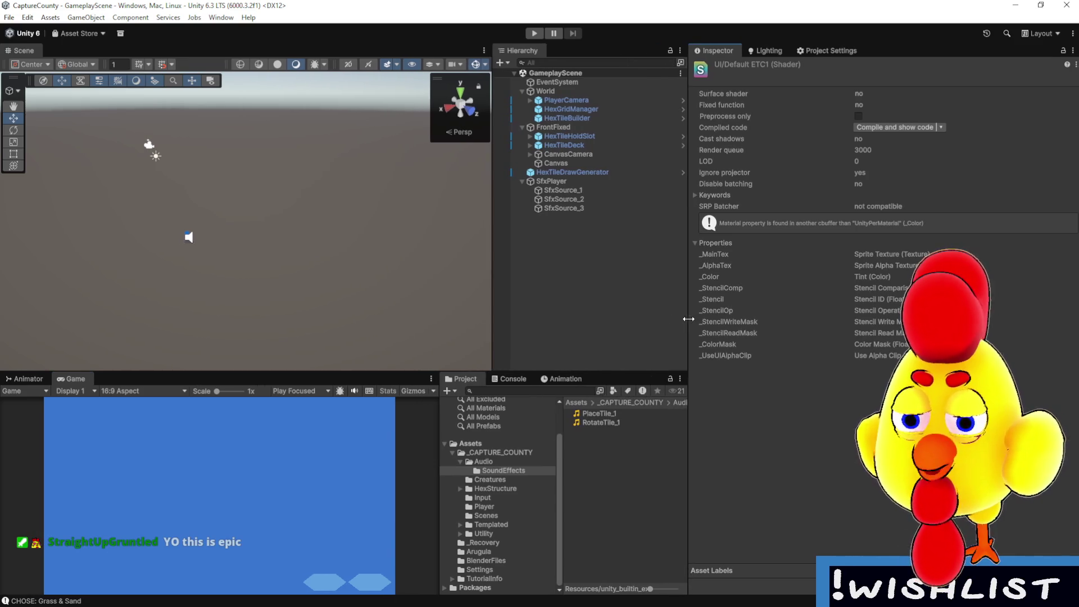
left_click_drag(343, 371, 380, 332)
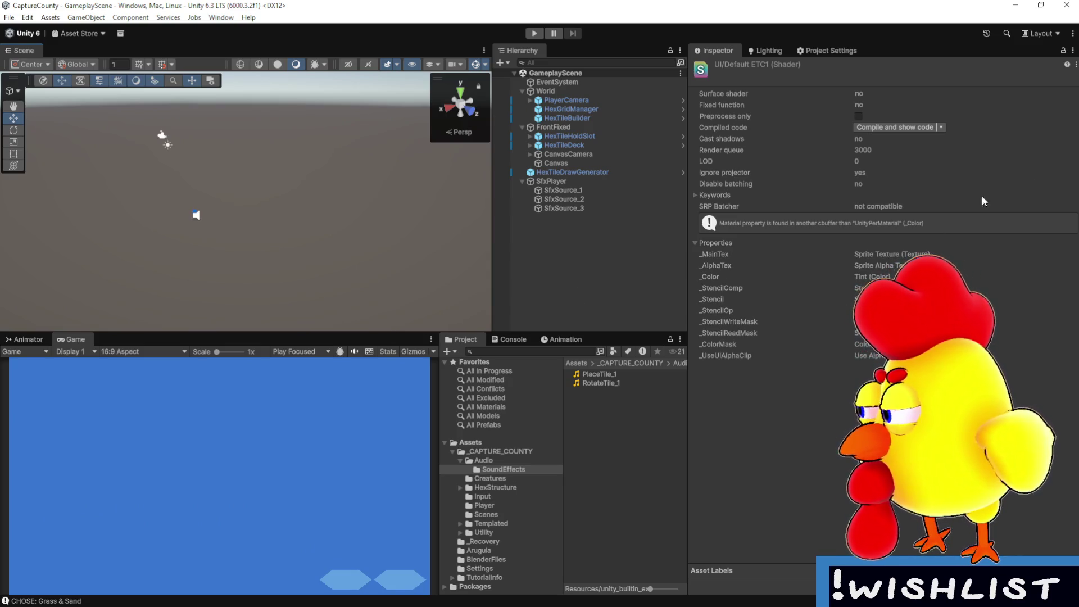
key("alt+Tab")
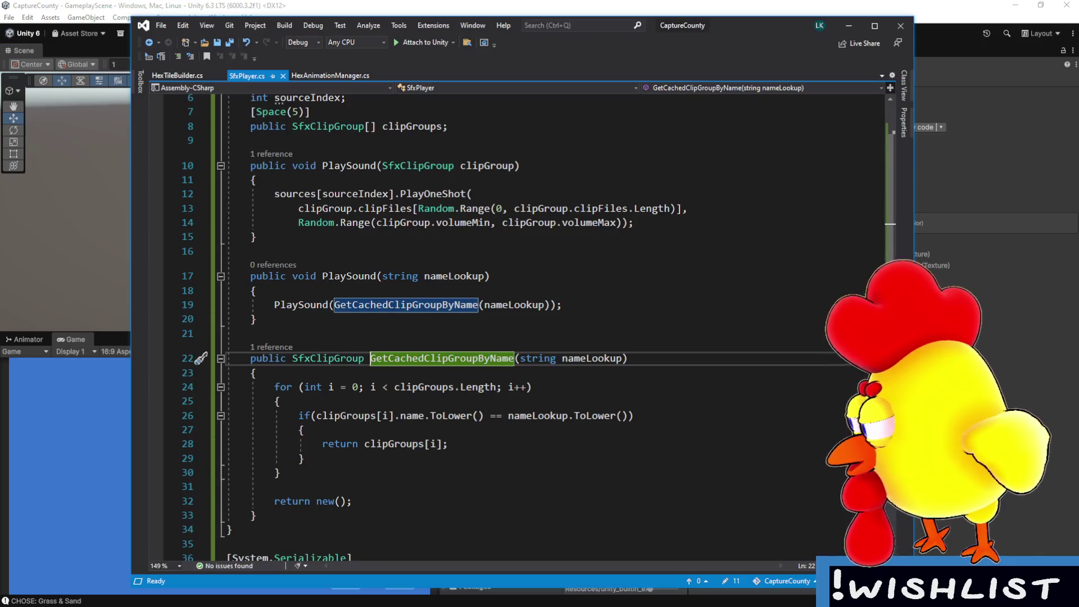
- At the top of PlaySound, start typing sources[sourceIndex].pitch = Random.Range(clipGroup.pitchMin, …
scroll(658, 308, "up", 2)
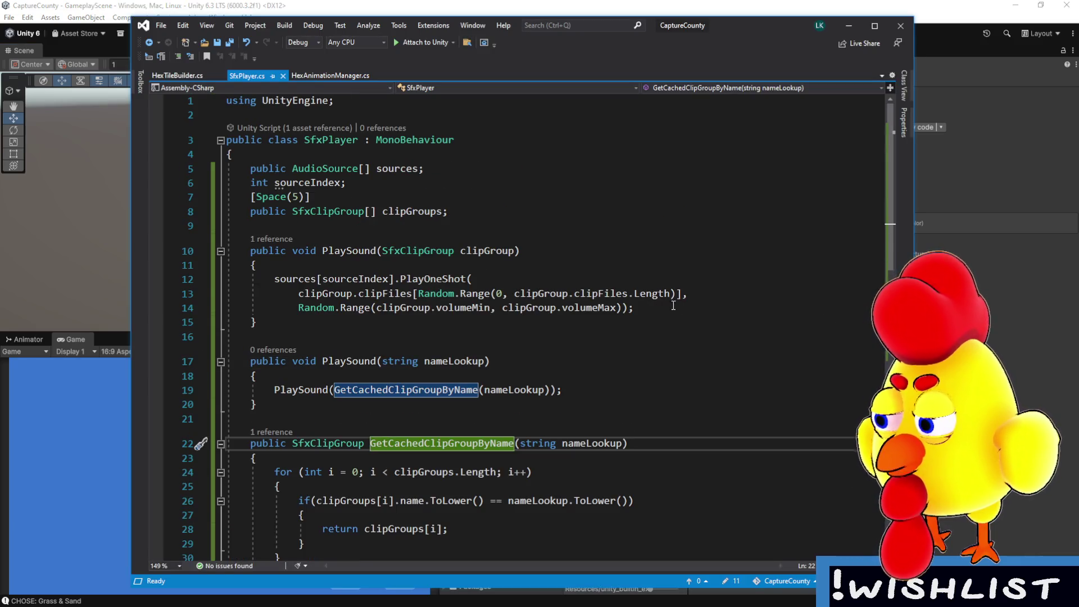
left_click(674, 307)
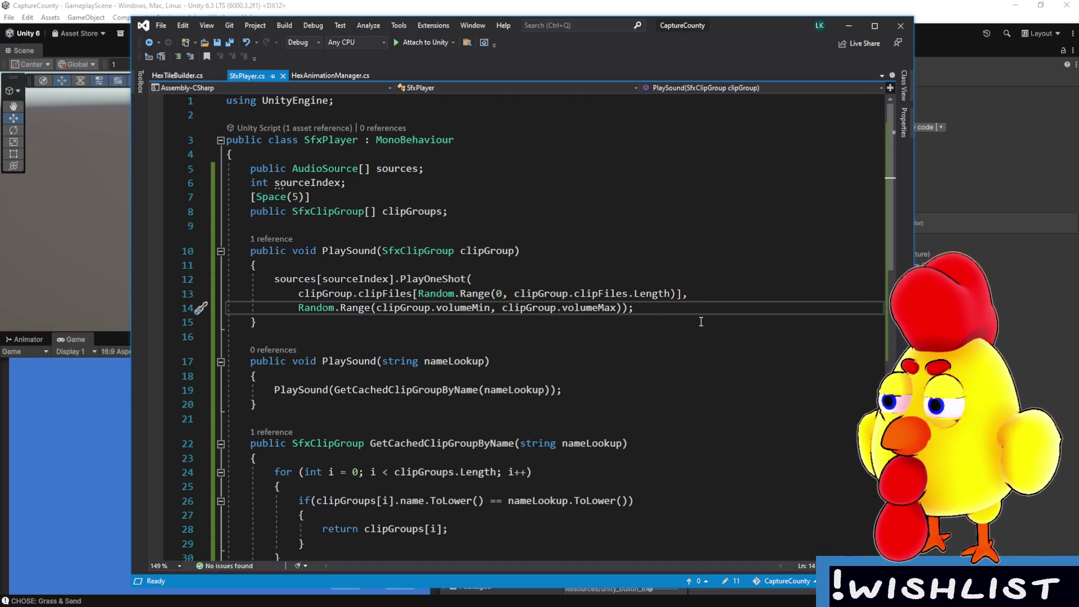
left_click(443, 266)
scroll(480, 295, "down", 3)
scroll(480, 296, "up", 3)
key("Return")
key("Return")
key("Up")
type("sourceInd")
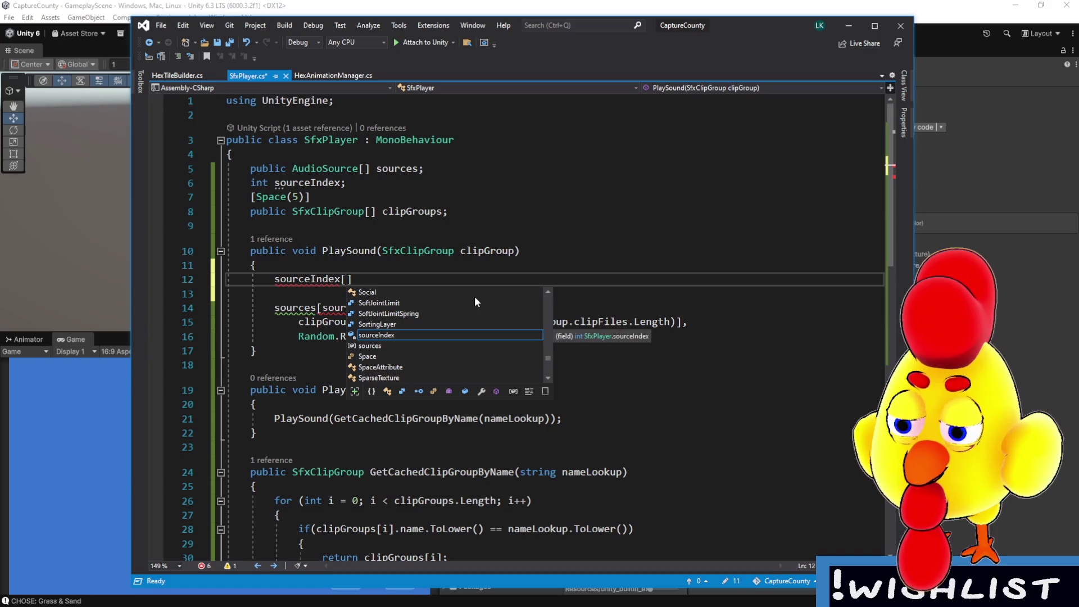
key("BackSpace")
key("BackSpace")
key("BackSpace")
key("BackSpace")
type("[sourceIn")
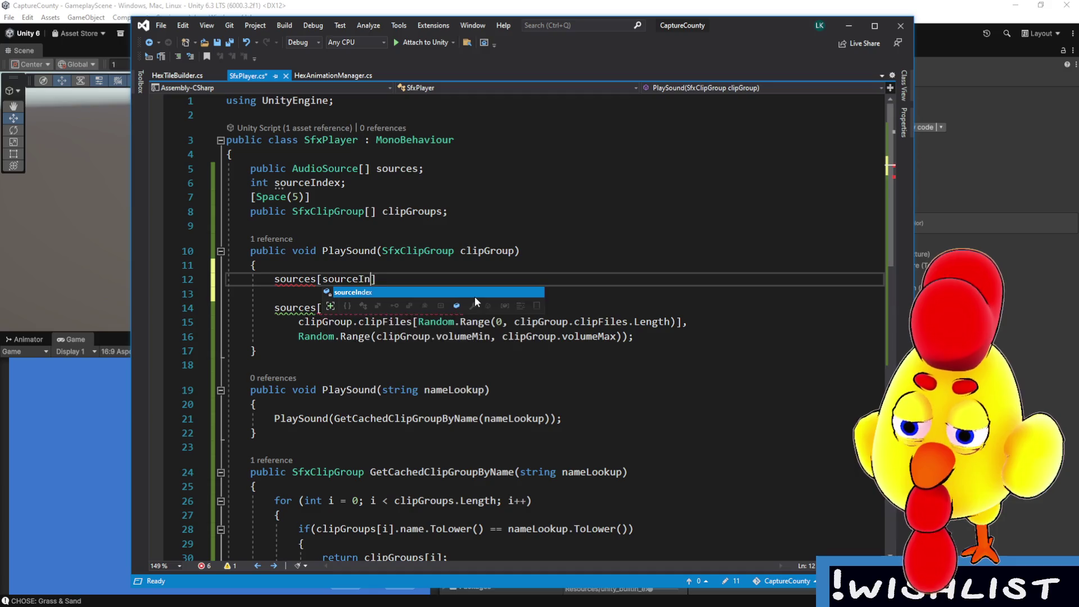
type("].pitch")
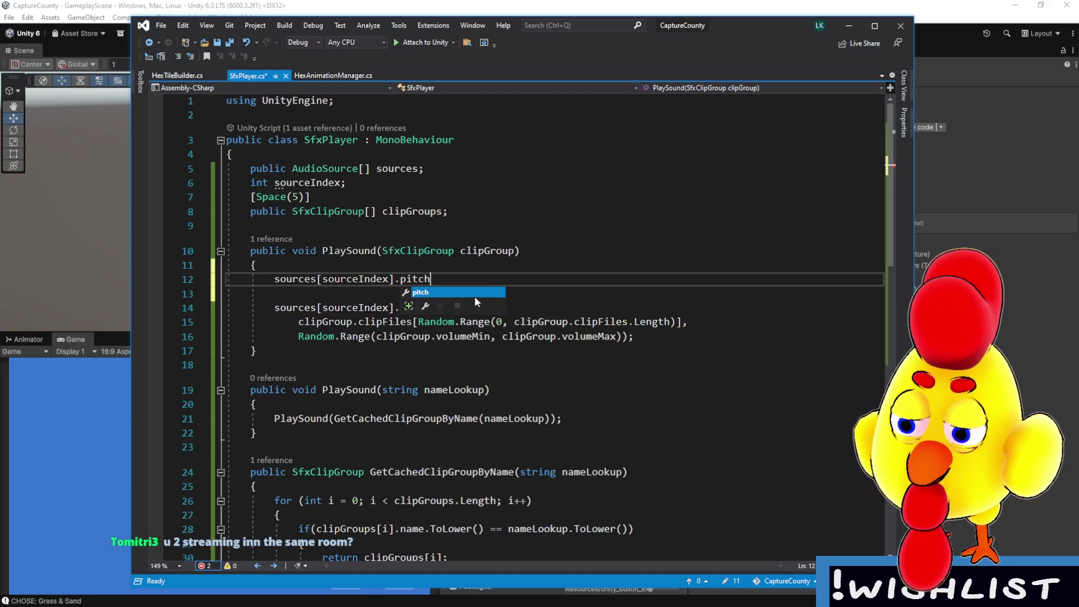
type(" = Random.")
type("rand")
key("BackSpace")
key("BackSpace")
key("BackSpace")
type("Range(clipGroup")
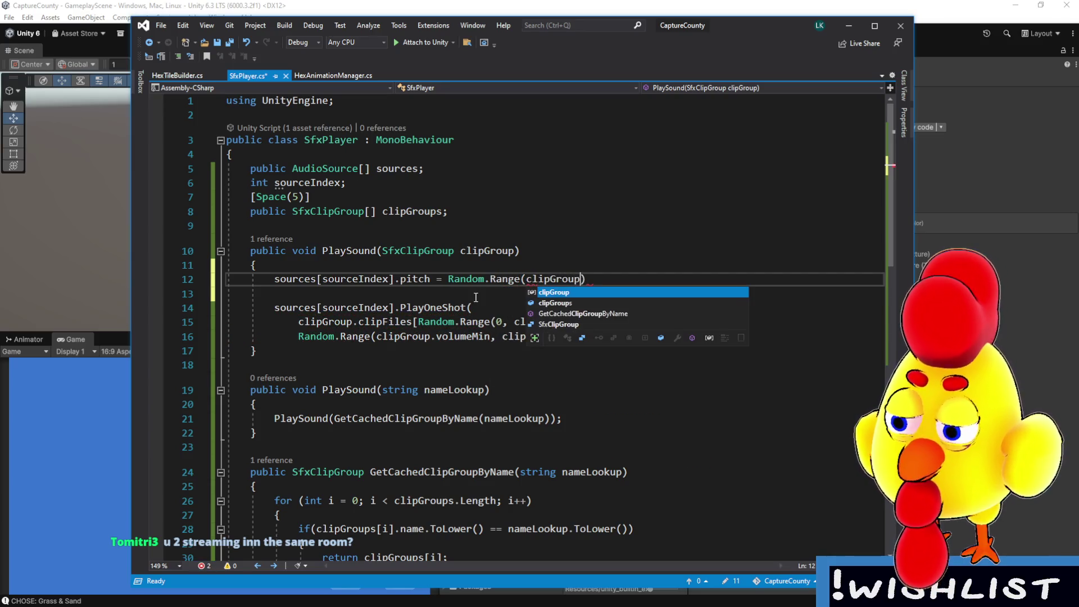
type(".")
type("pitchMin, pit")
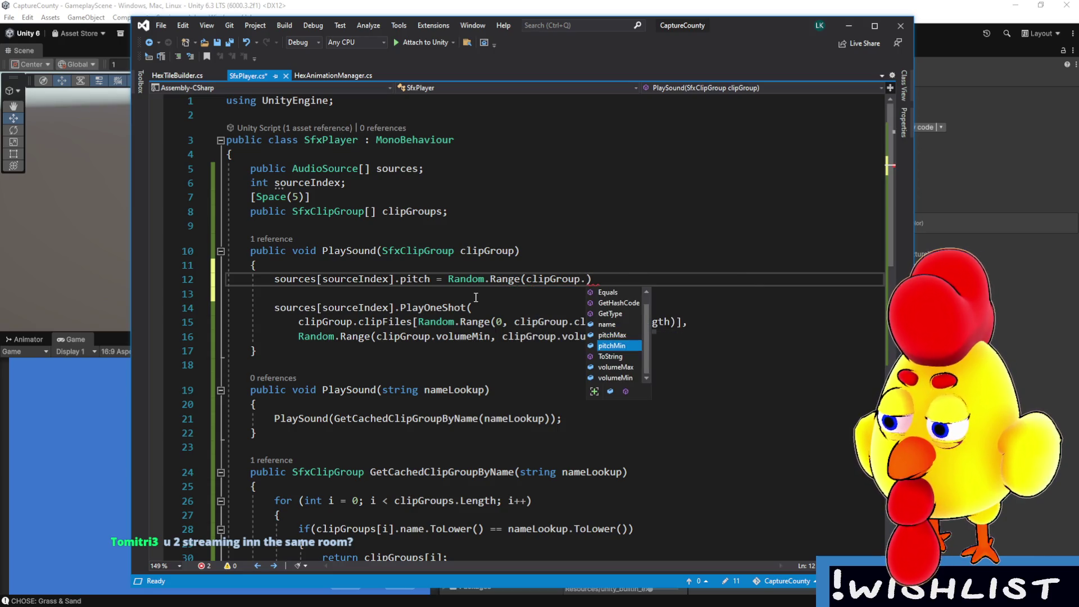
type("ch")
- Finish the line with clipGroup.pitchMax);, remove the leftover blank line, and save SfxPlayer.cs
key("BackSpace")
key("BackSpace")
key("BackSpace")
type("clipGroup.pit")
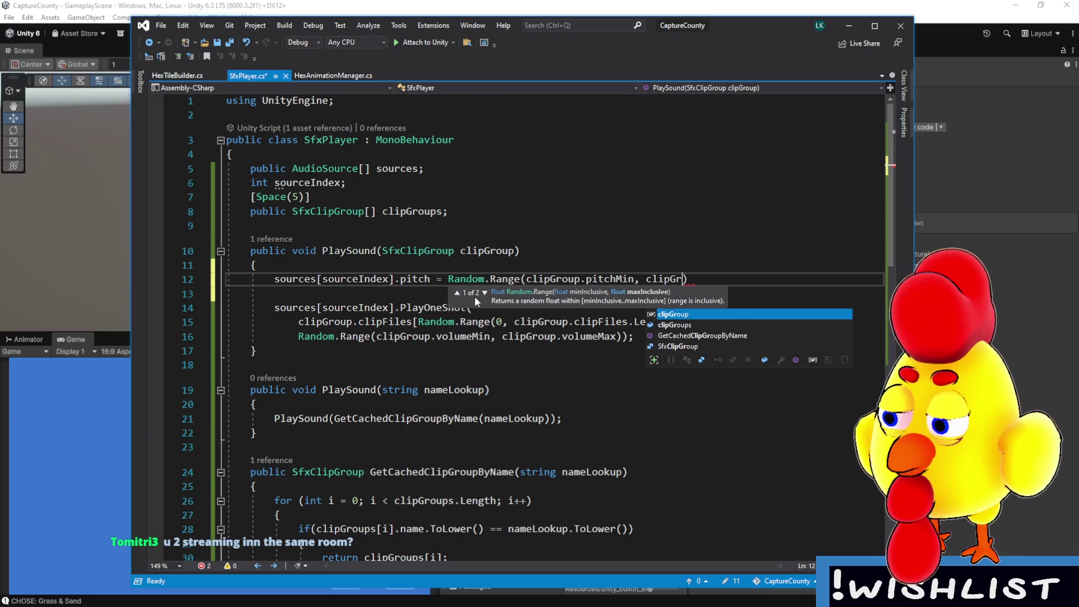
key("Up")
key("Tab")
type(");")
left_click(583, 293)
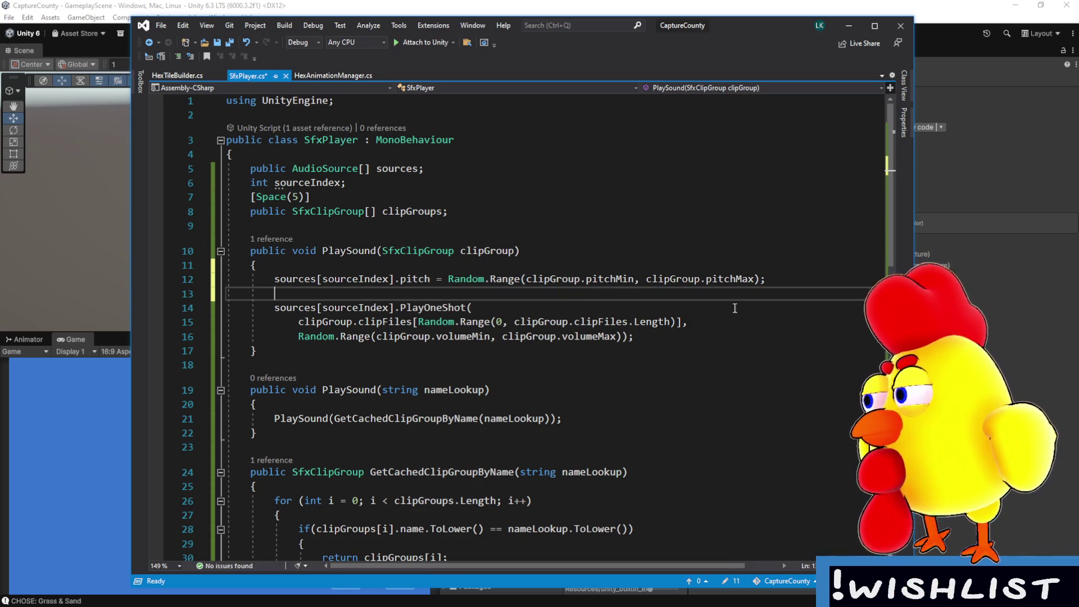
key("BackSpace")
left_click(777, 311)
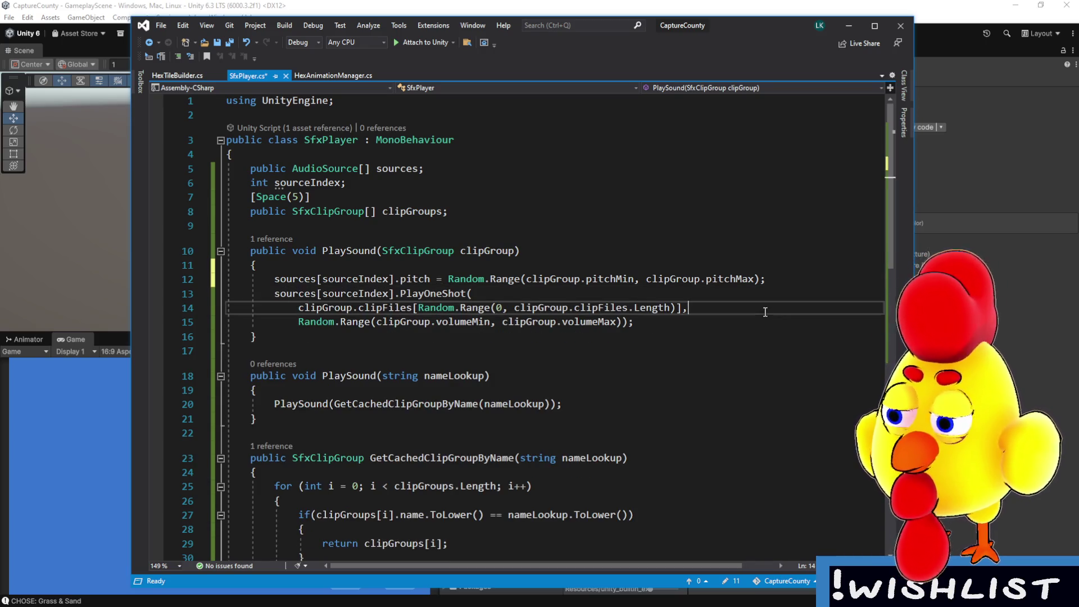
left_click(757, 324)
key("ctrl+s")
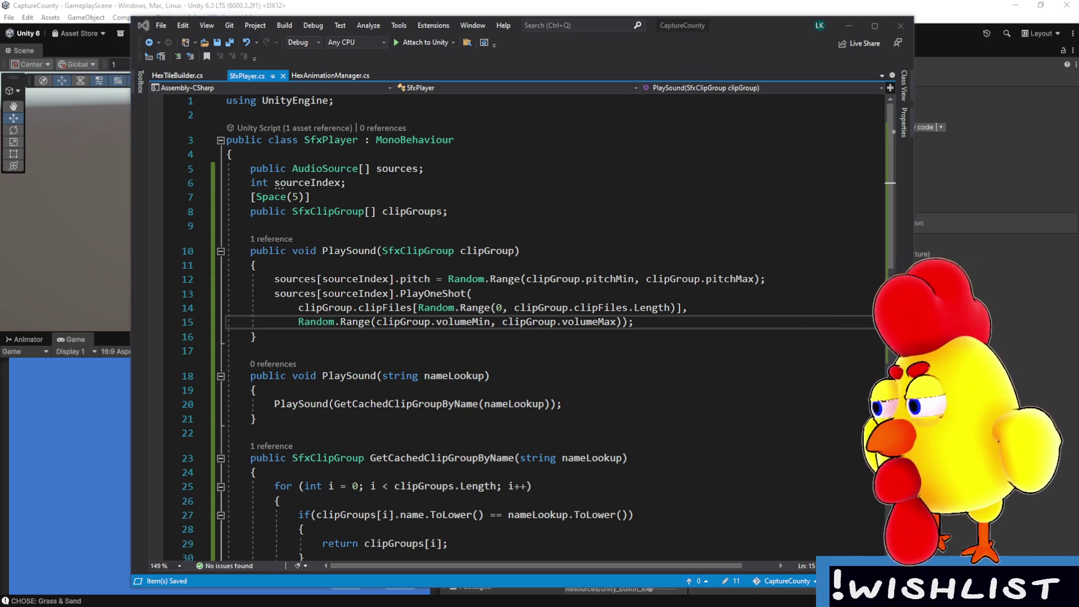
key("alt+Tab")
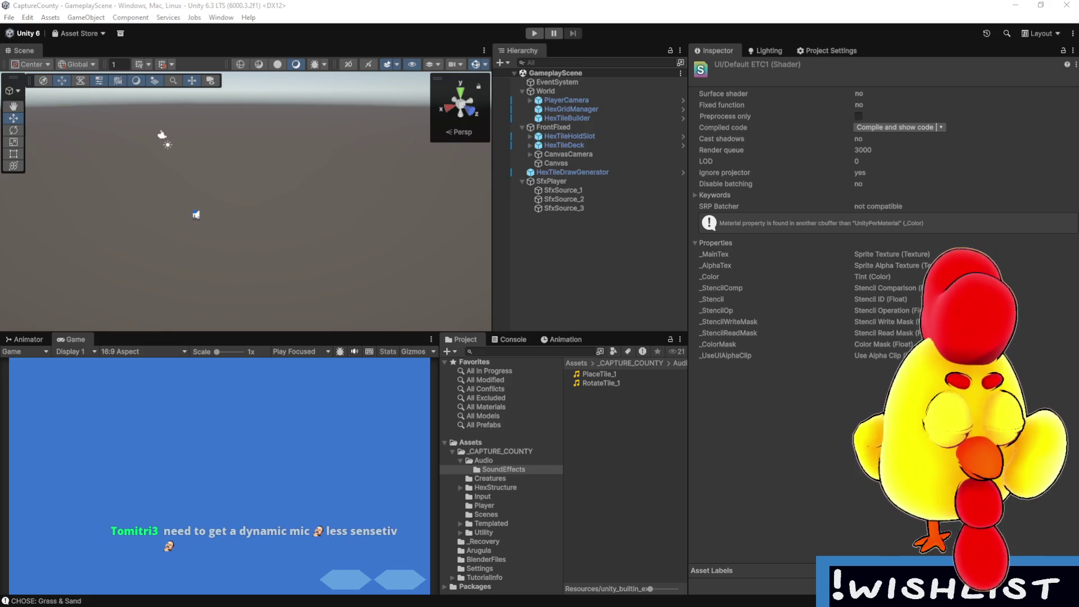
- Start Play mode with Ctrl+P
key("ctrl+p")
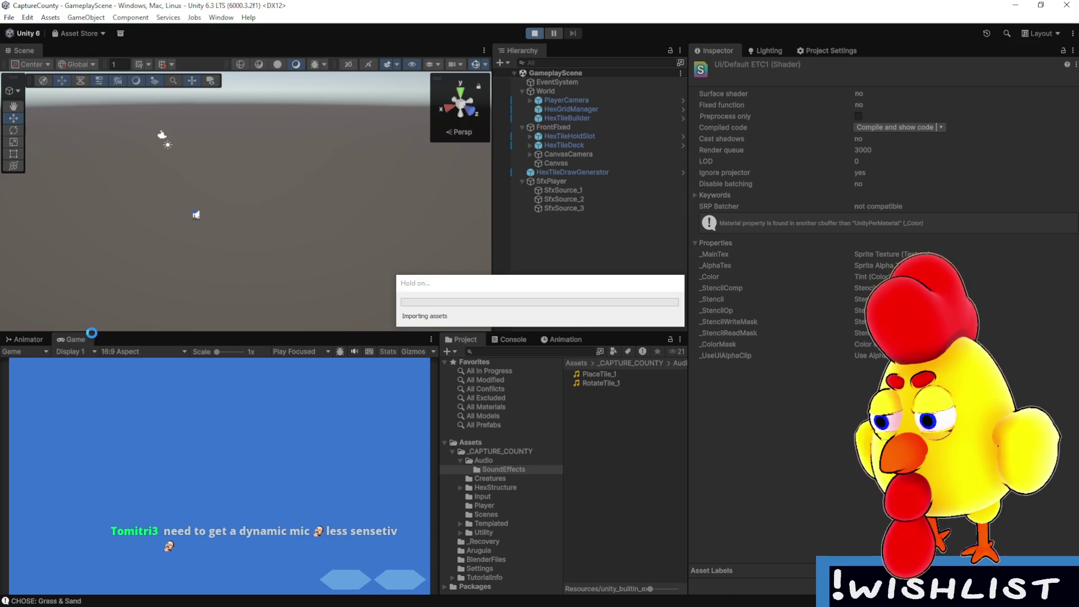
- Maximize the Game view, place a sand tile on the empty hex slot, stop playing, and select SfxPlayer
double_click(83, 335)
left_click(540, 345)
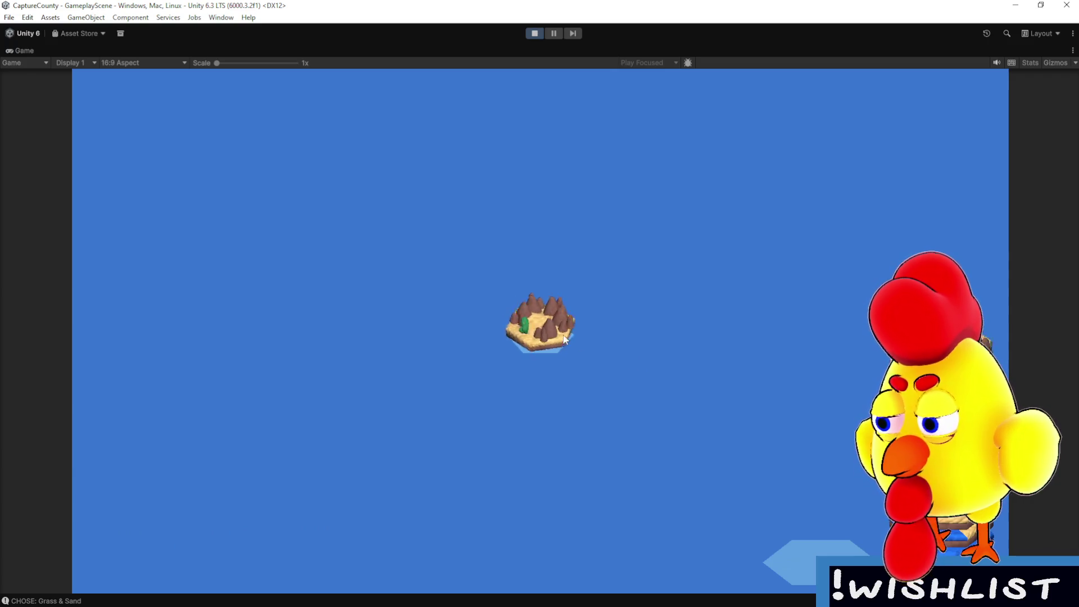
left_click(534, 33)
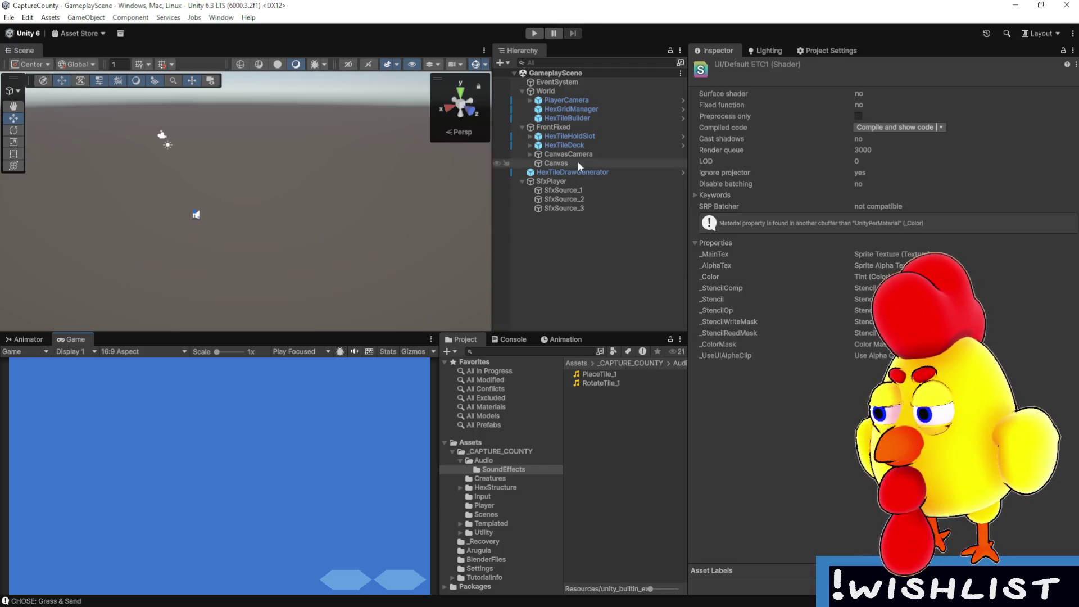
left_click(588, 180)
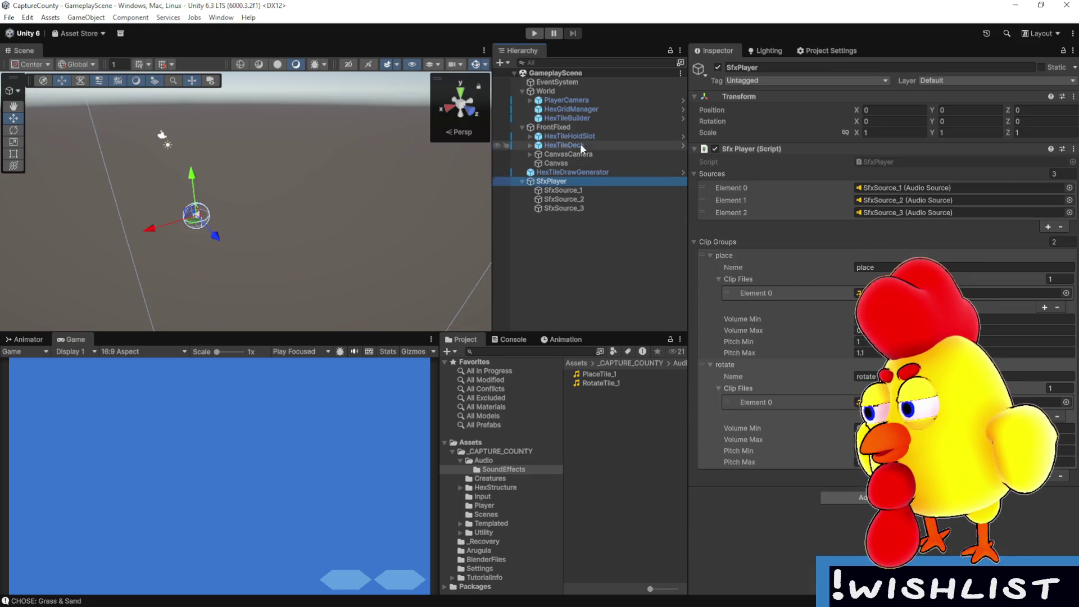
- Check HexTileBuilder's sound events, then adjust the place group's Volume Min and Volume Max
left_click(580, 145)
left_click(584, 118)
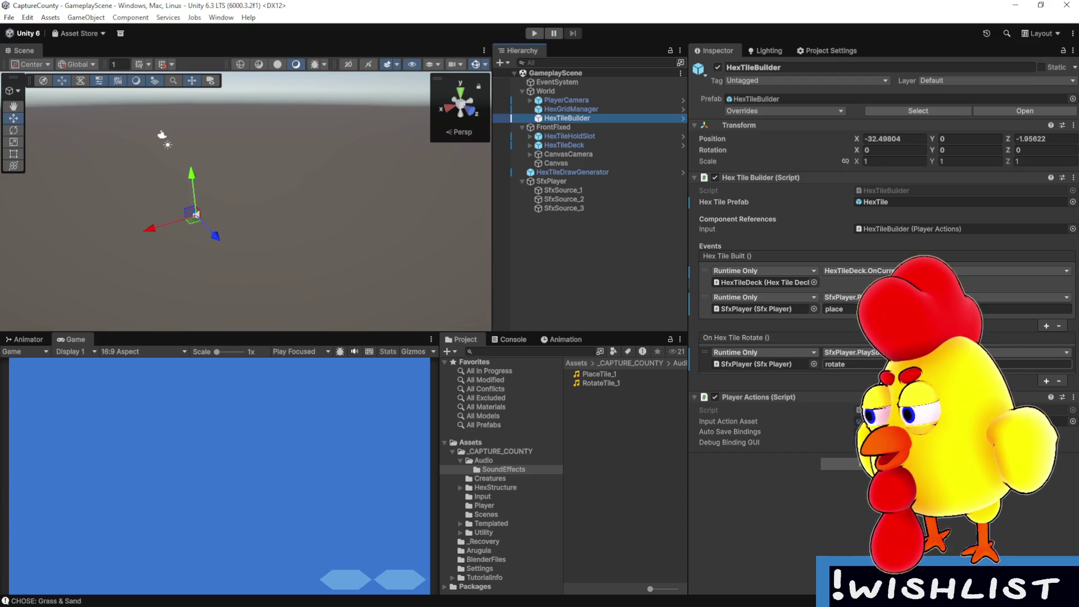
left_click(580, 182)
left_click(861, 319)
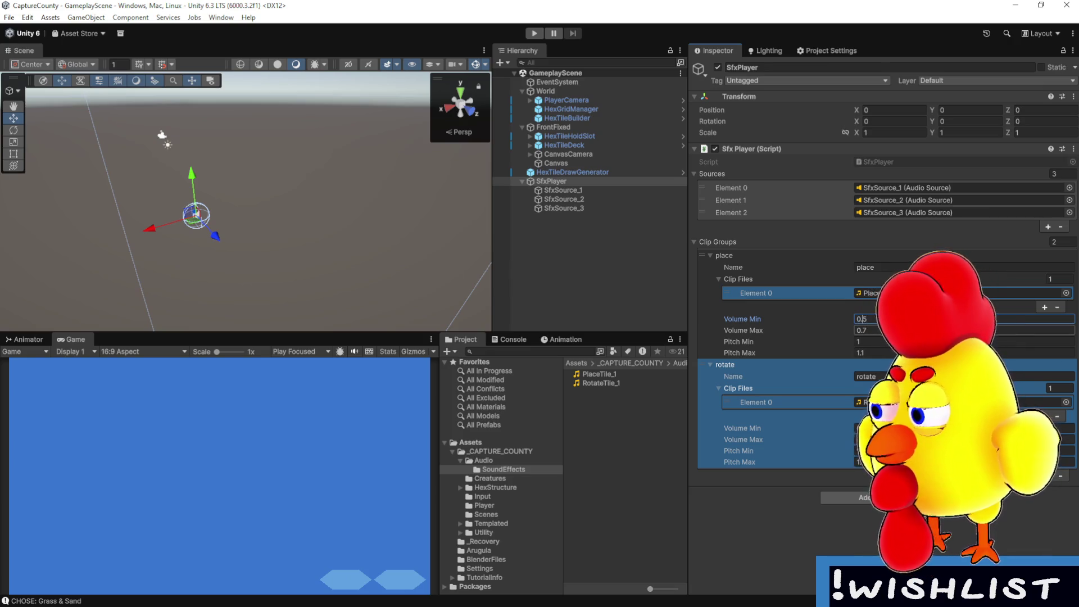
type("7")
left_click(874, 329)
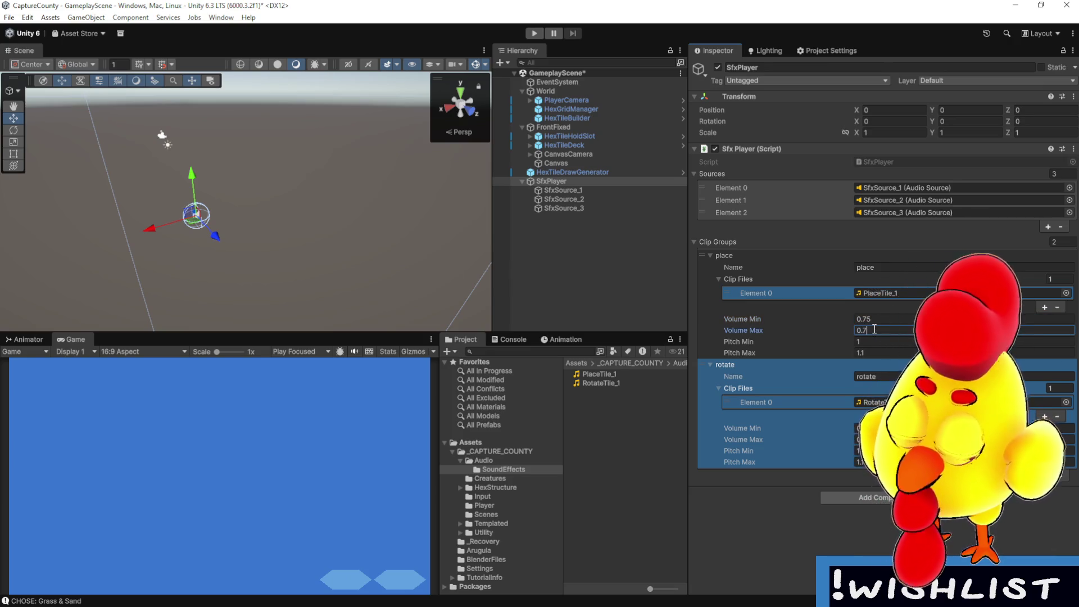
key("BackSpace")
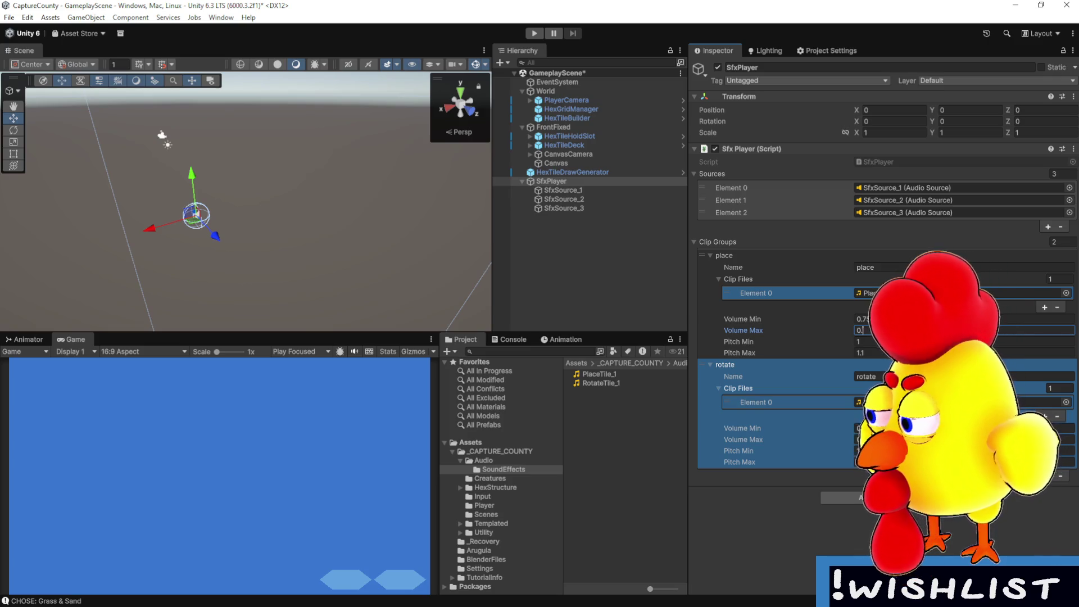
type("8")
left_click(861, 319)
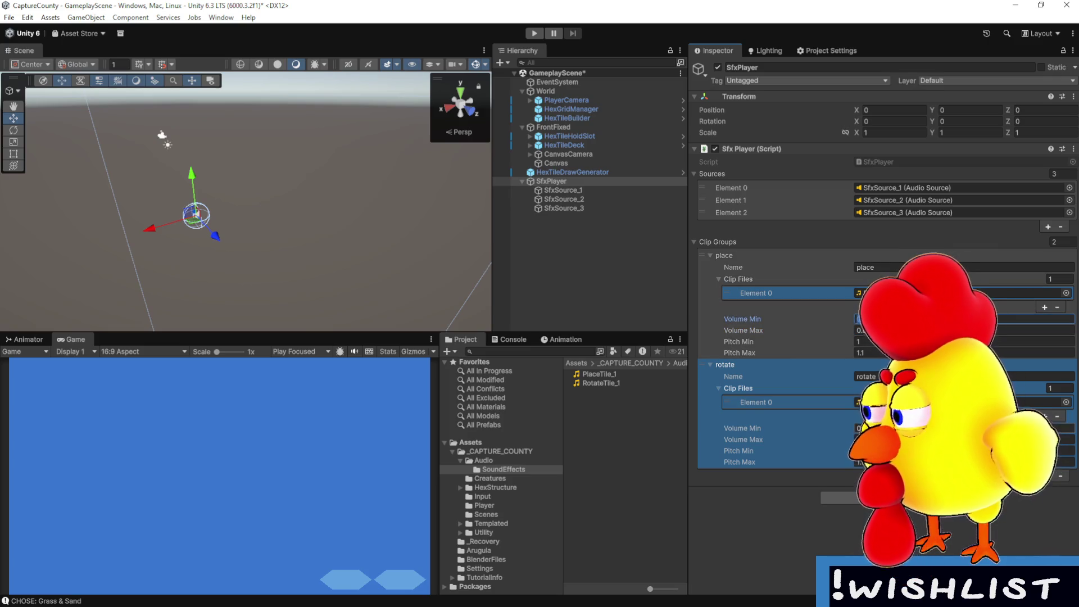
left_click(860, 440)
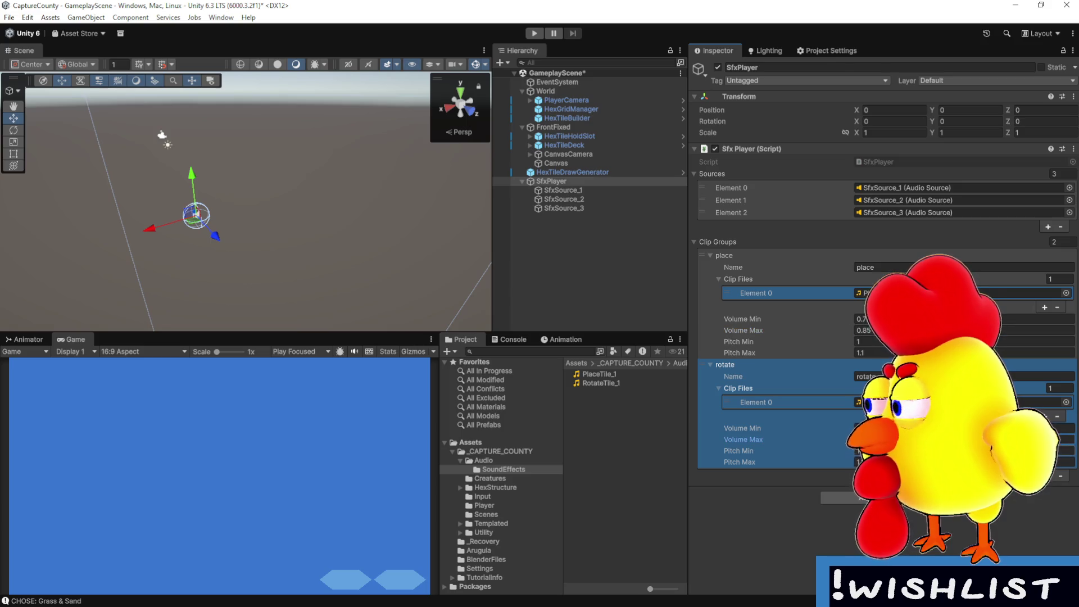
left_click(860, 462)
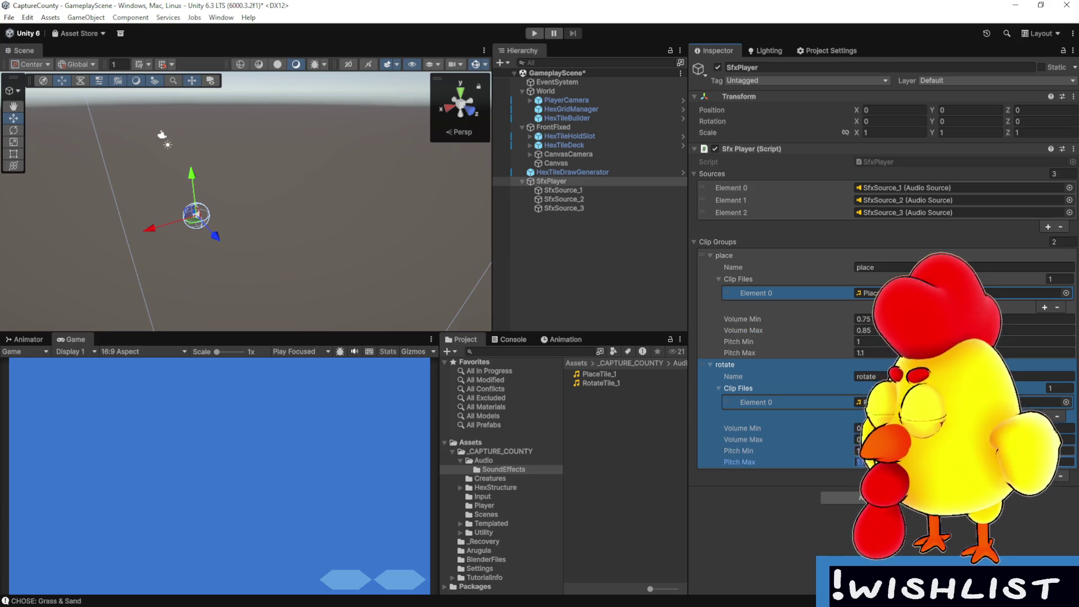
- Set the place group's pitch range to 0.96–1.2 and save the scene
left_click(883, 342)
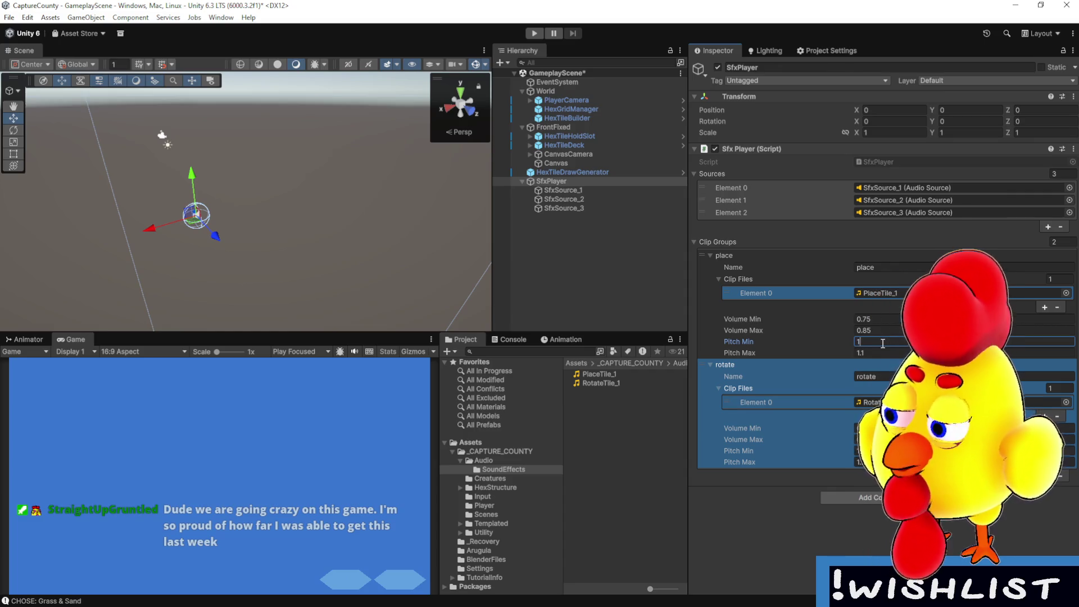
key("Tab")
type("1.2")
left_click(710, 364)
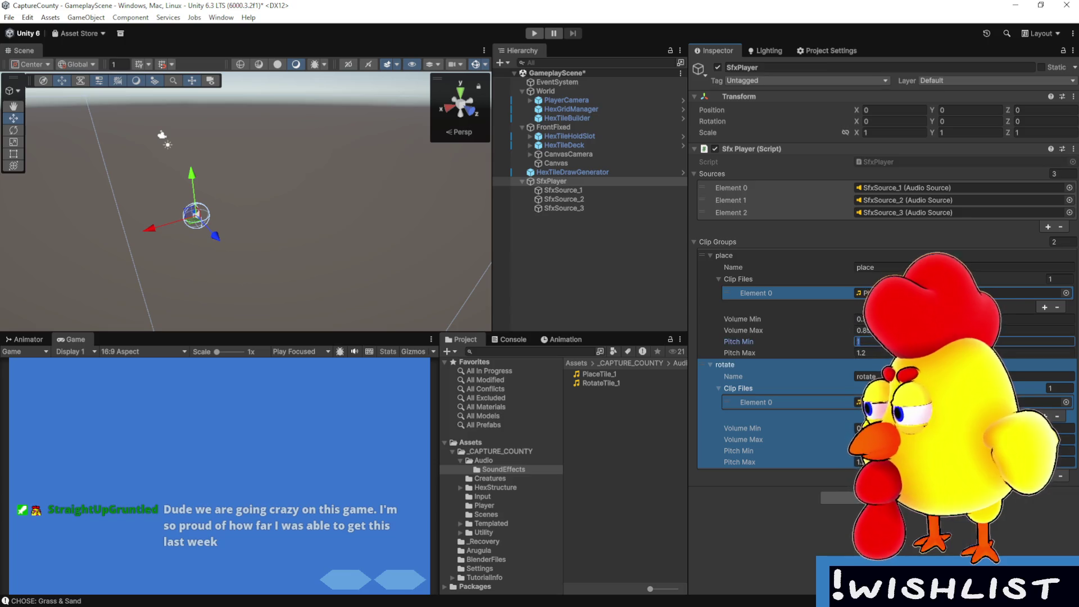
type("0.96")
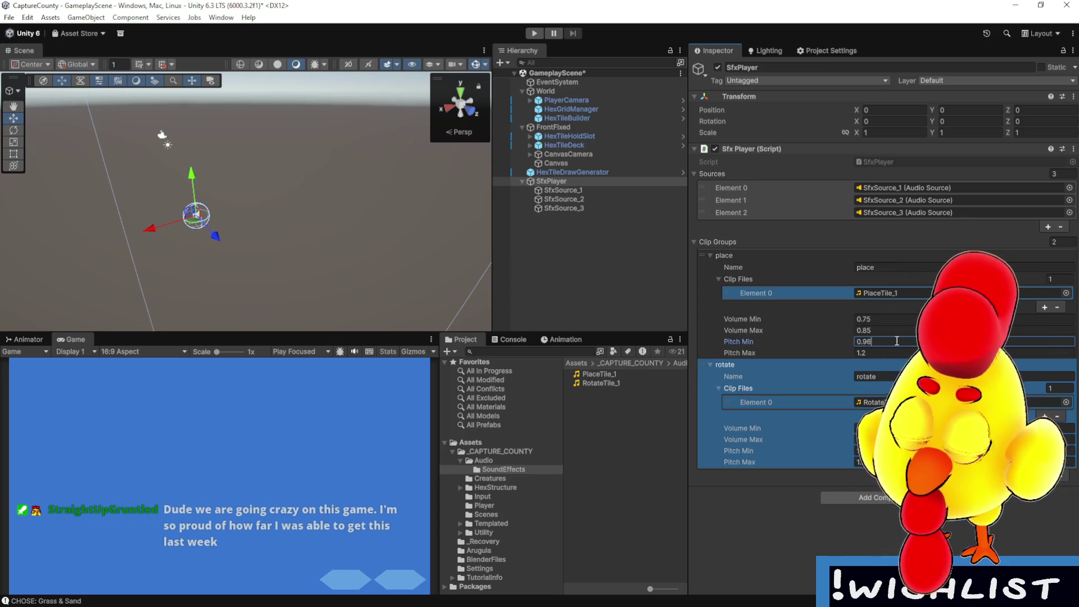
key("Return")
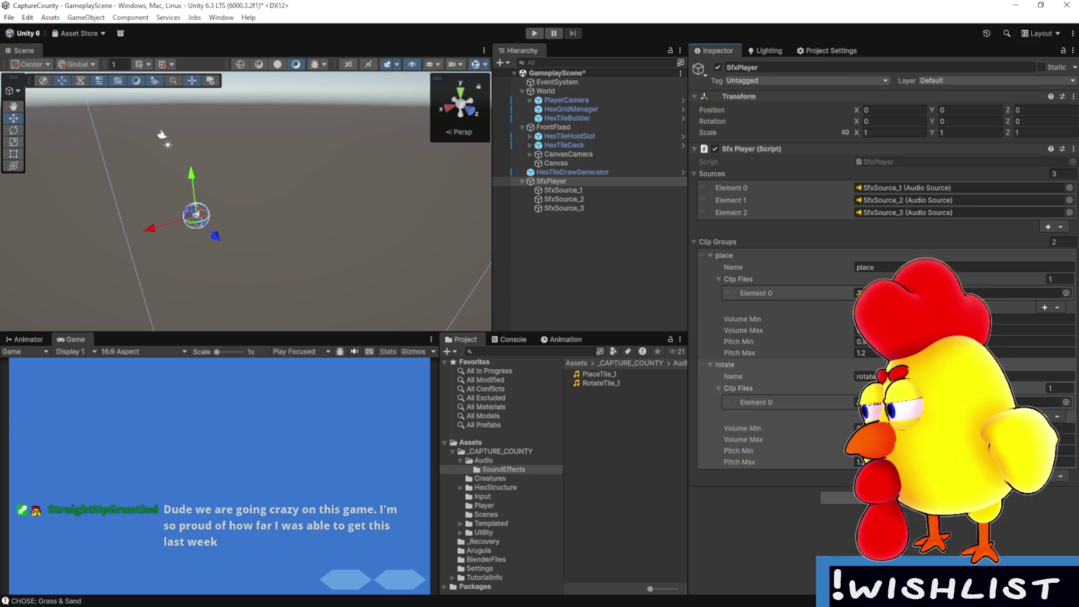
key("ctrl+s")
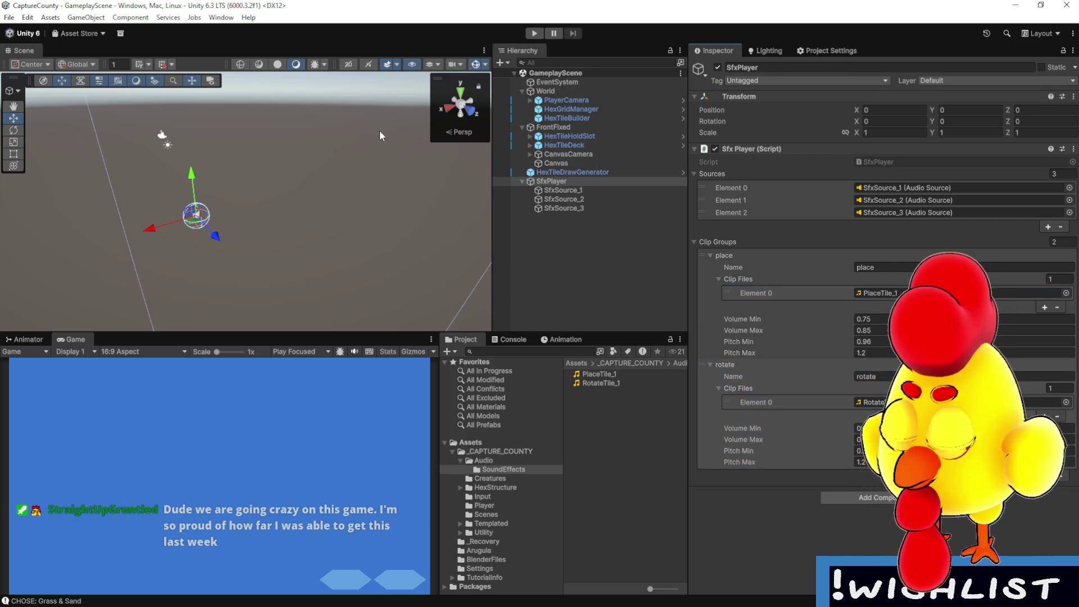
- Change Pitch Max to 1.16, then save the scene from the File menu
left_click(875, 342)
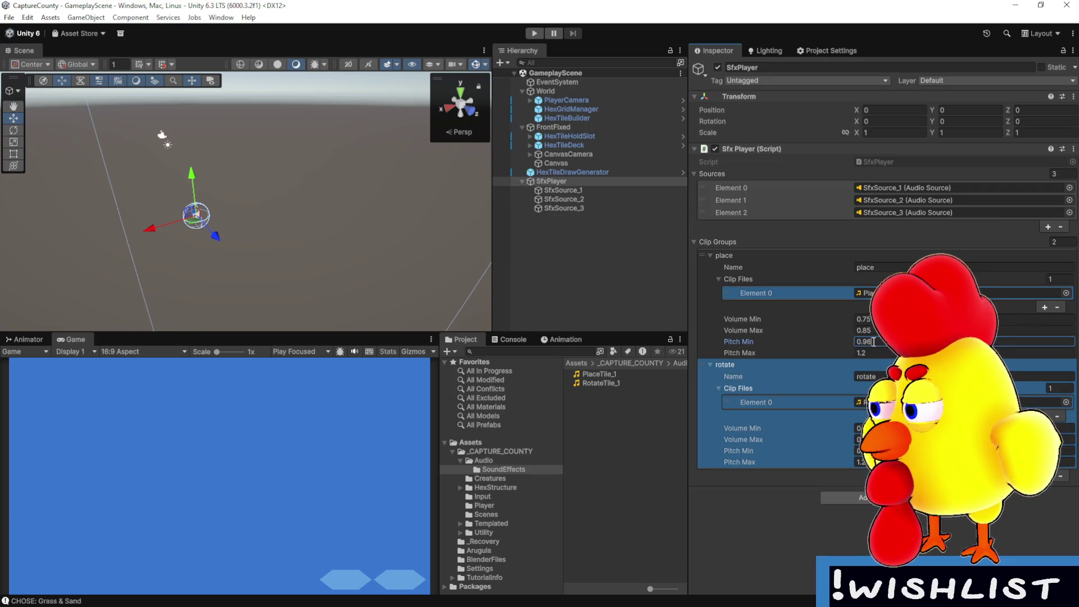
left_click(870, 356)
left_click(871, 355)
key("BackSpace")
type("16")
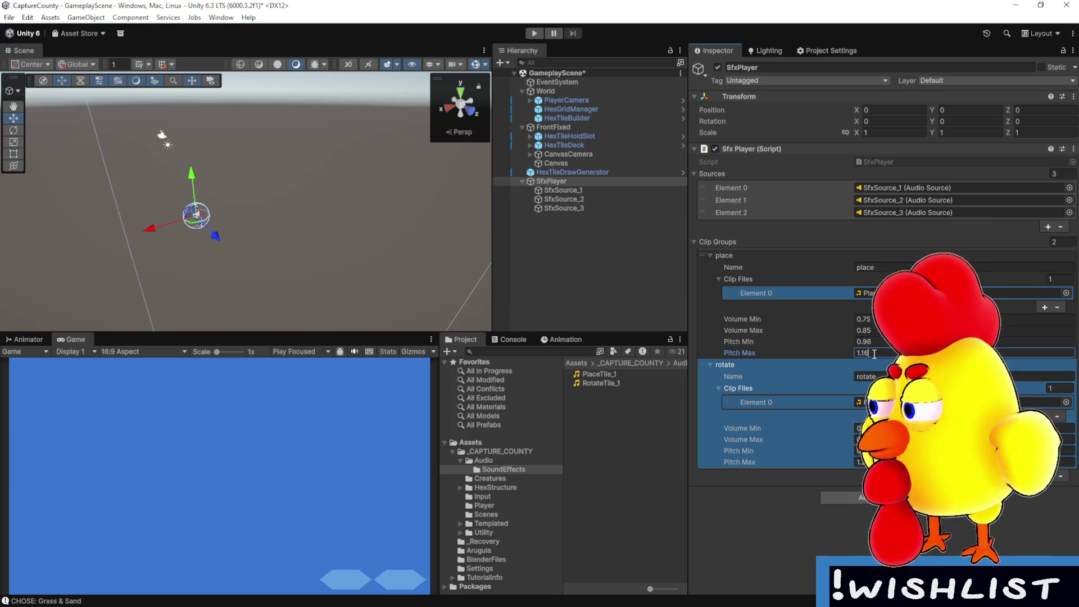
key("ctrl+s")
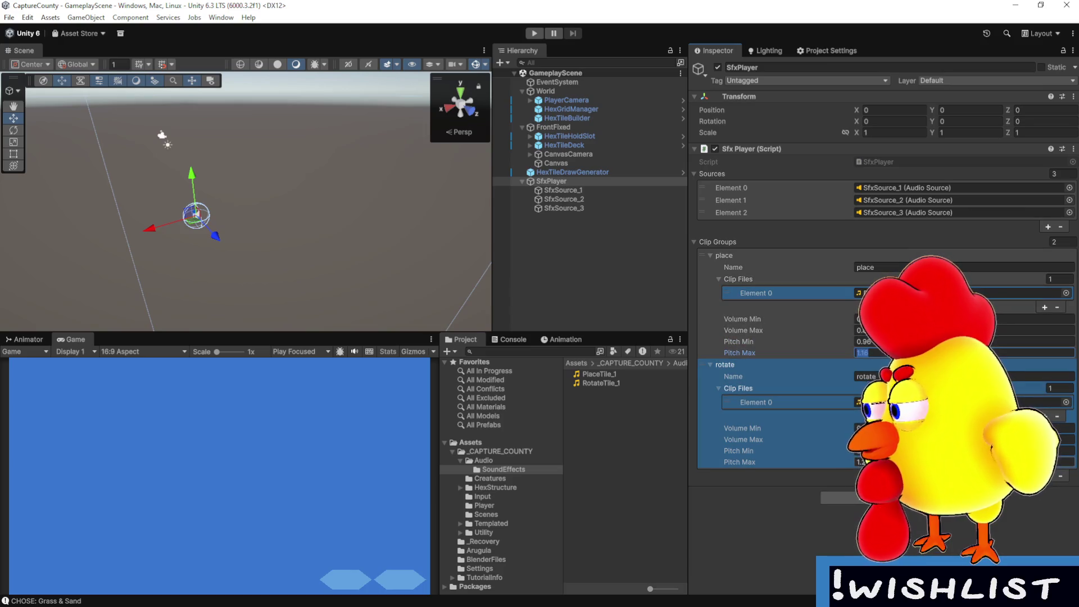
left_click(866, 462)
type("1.16")
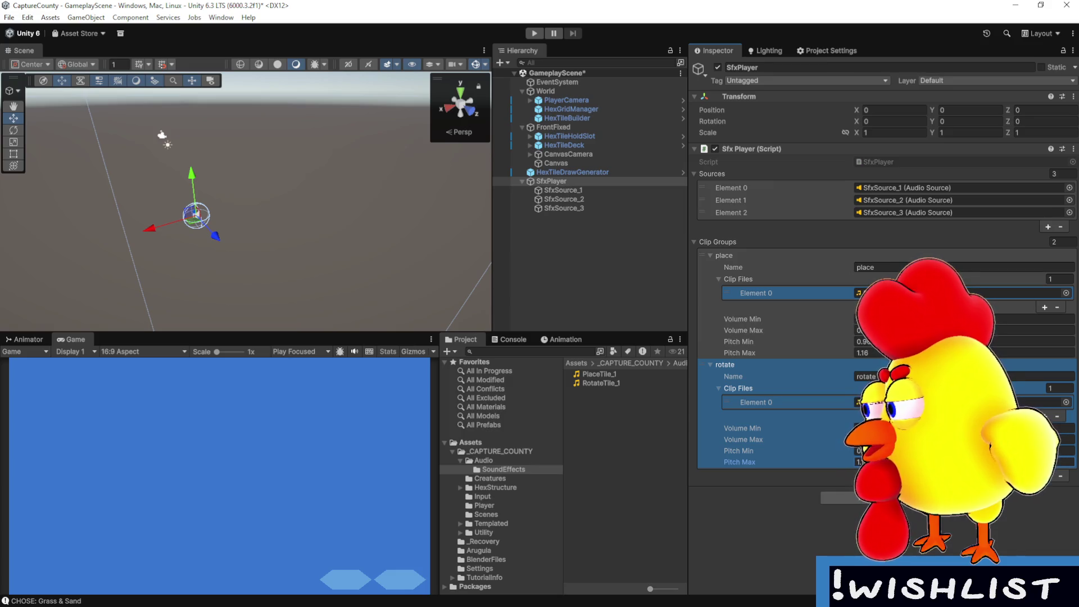
key("Escape")
left_click(9, 18)
left_click(26, 71)
left_click(9, 18)
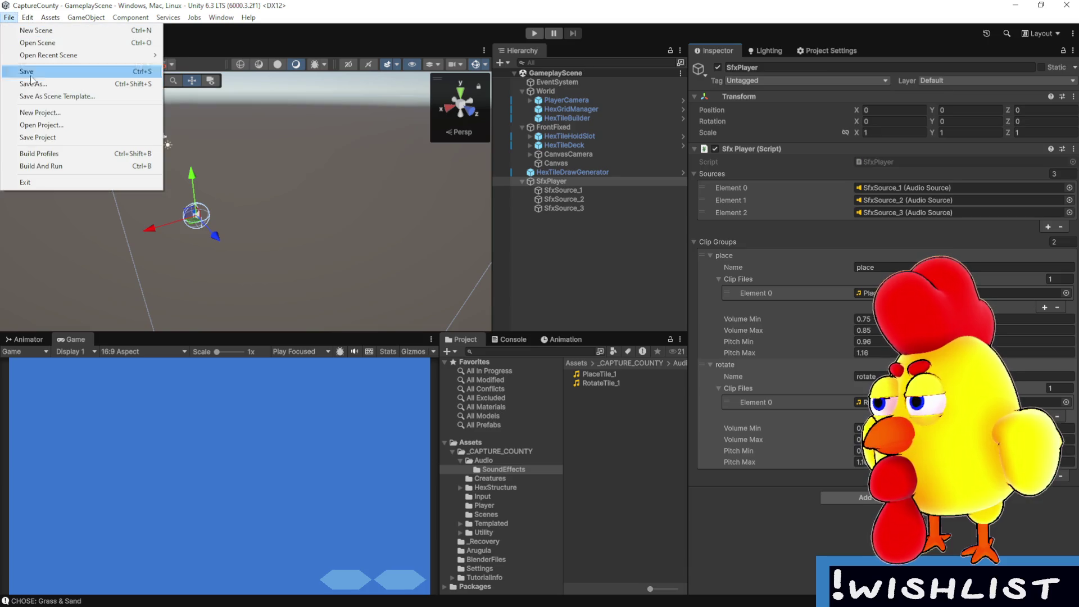
- Run File > Save Project, enter Play mode, and maximize the Game view
left_click(47, 141)
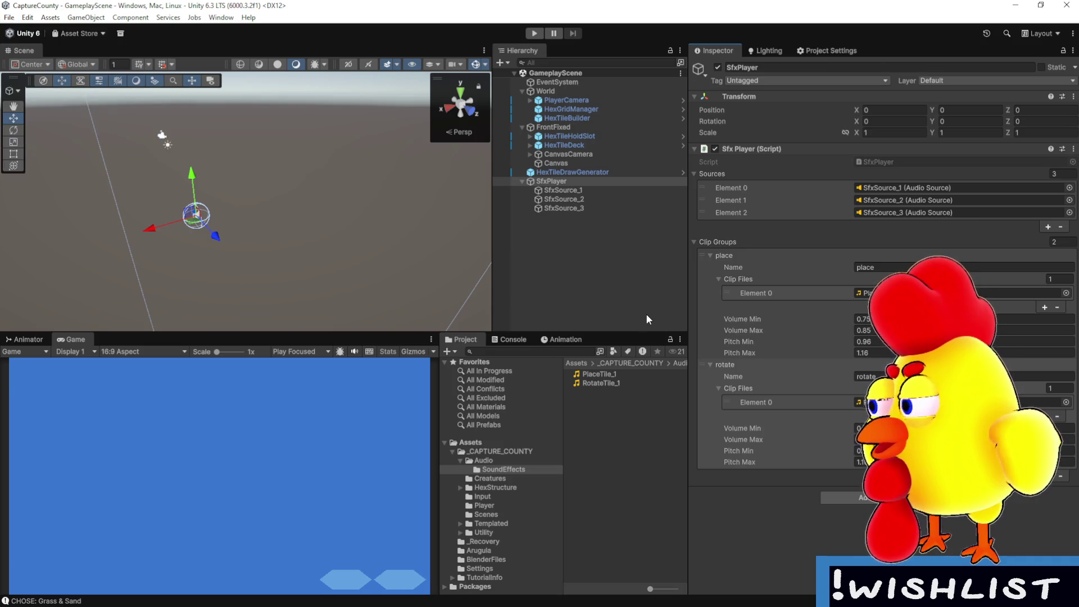
left_click(534, 33)
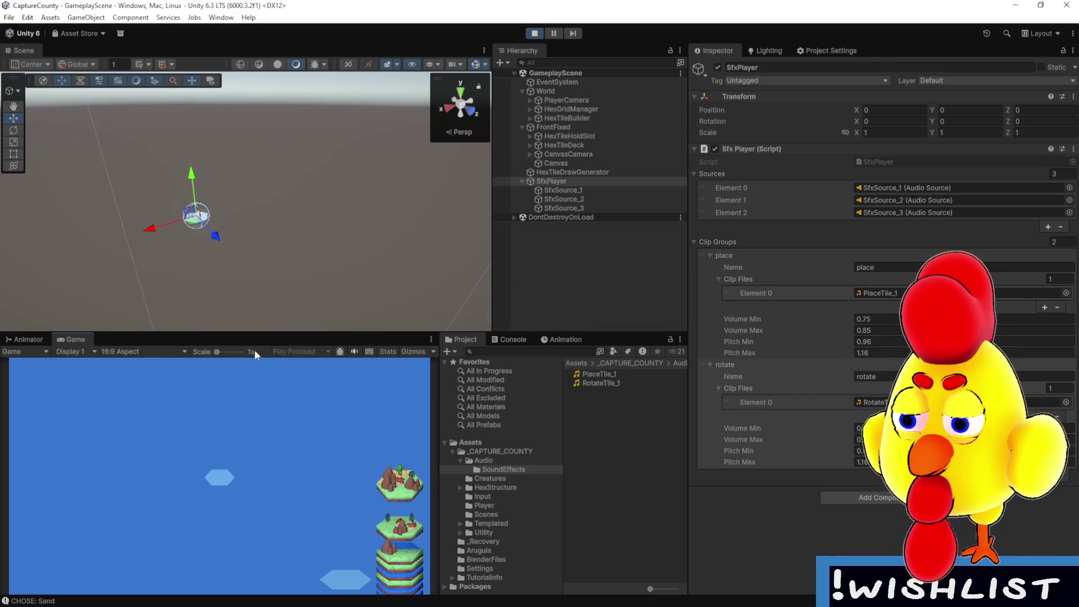
double_click(82, 337)
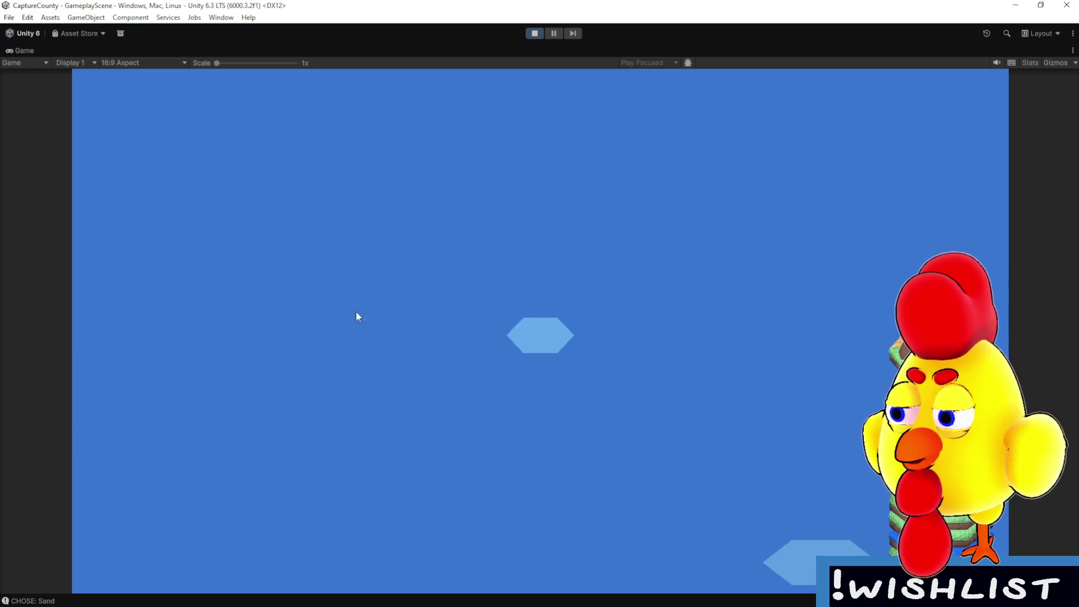
- Place the centre, house-and-mountain, grass-and-mountain and several water tiles on the board
left_click(541, 329)
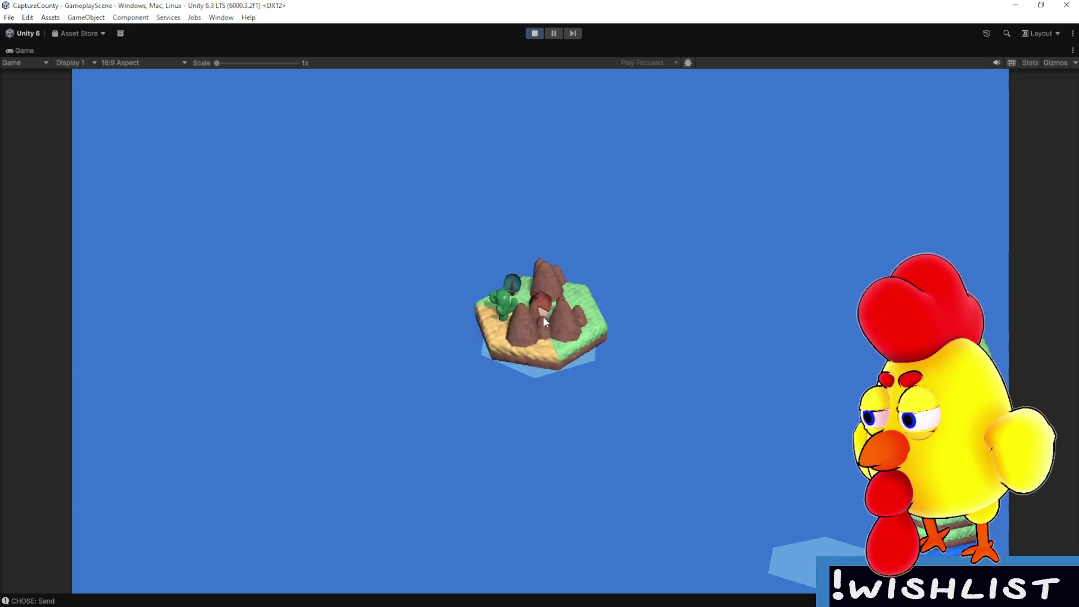
left_click(493, 330)
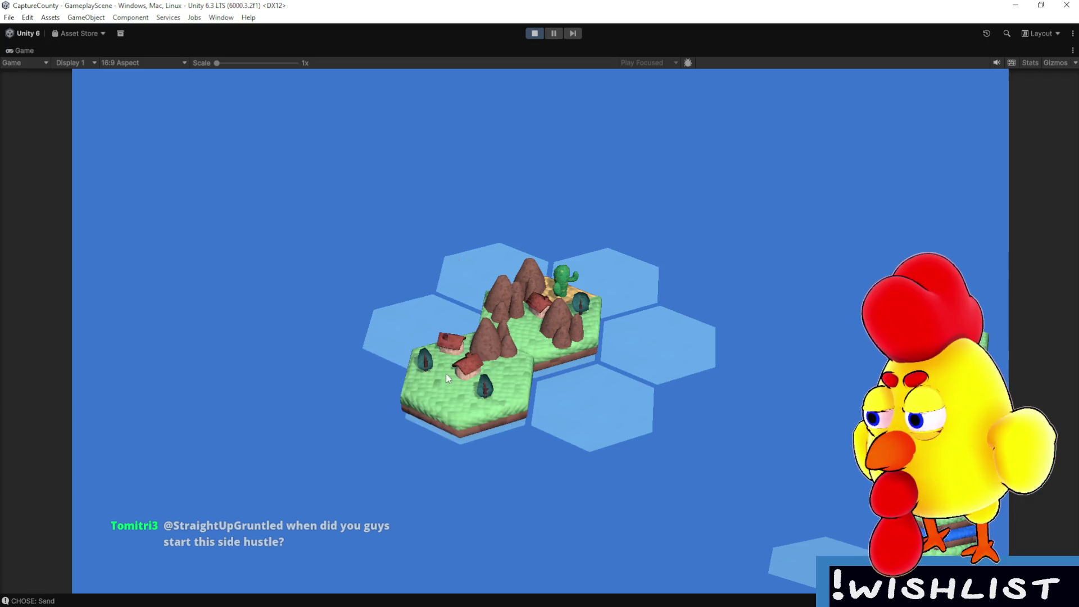
left_click(448, 384)
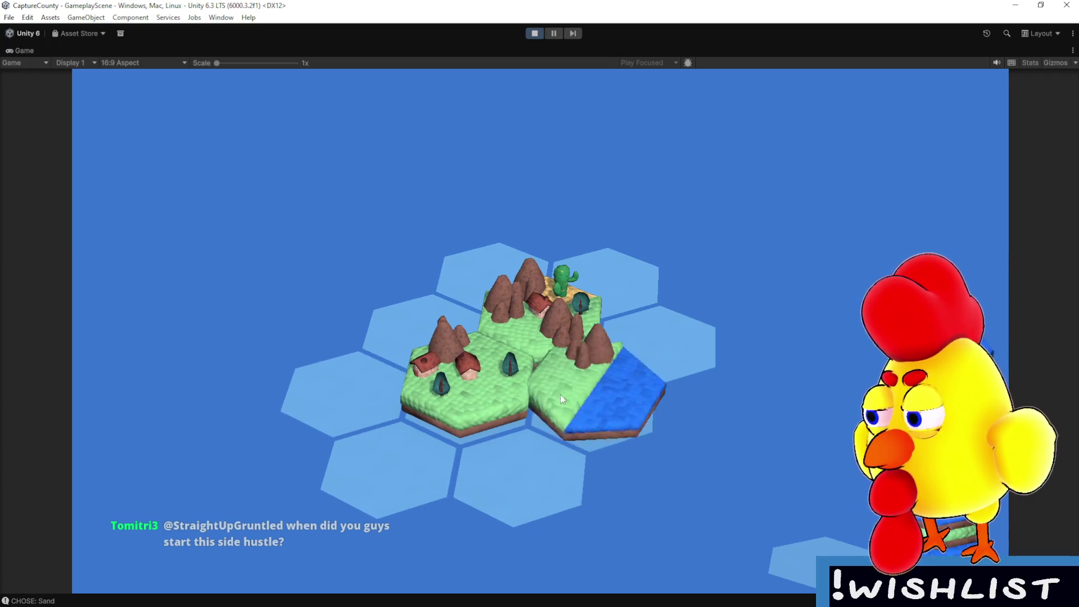
left_click(561, 395)
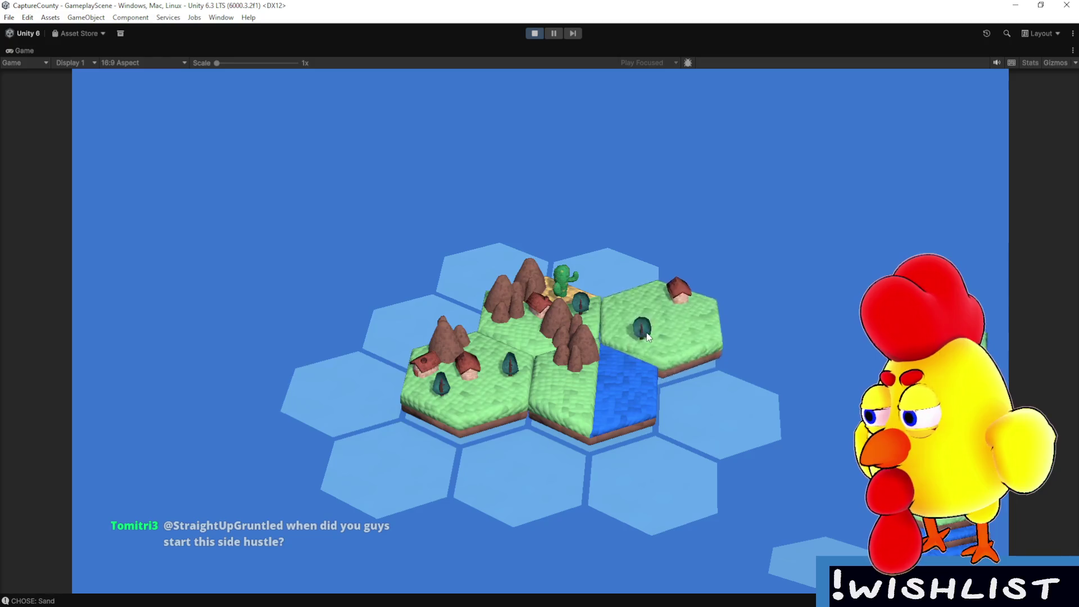
scroll(430, 330, "down", 2)
left_click(427, 332)
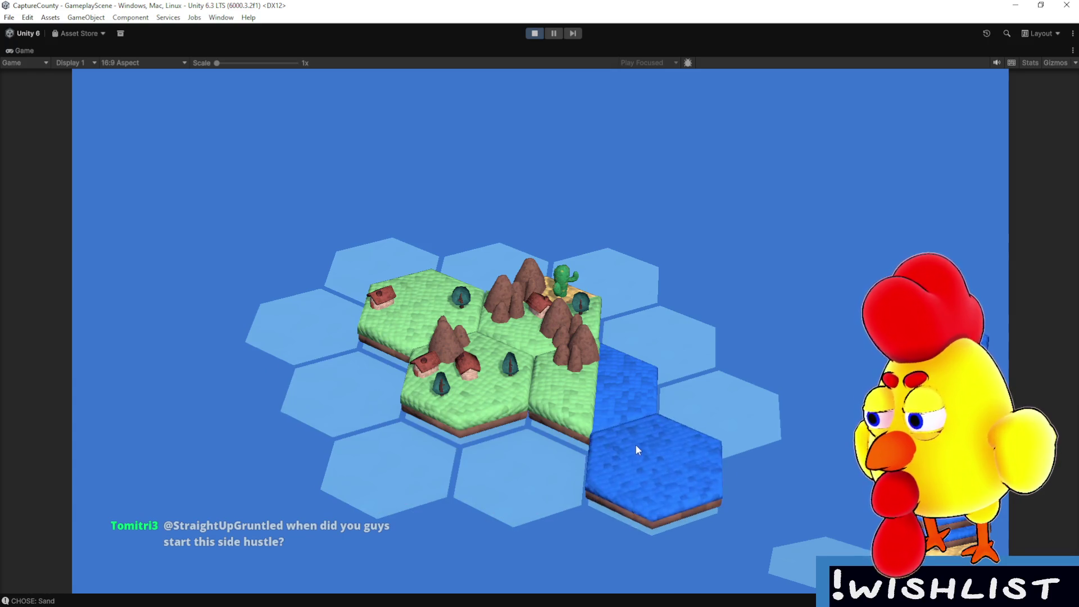
left_click(722, 412)
left_click(710, 406)
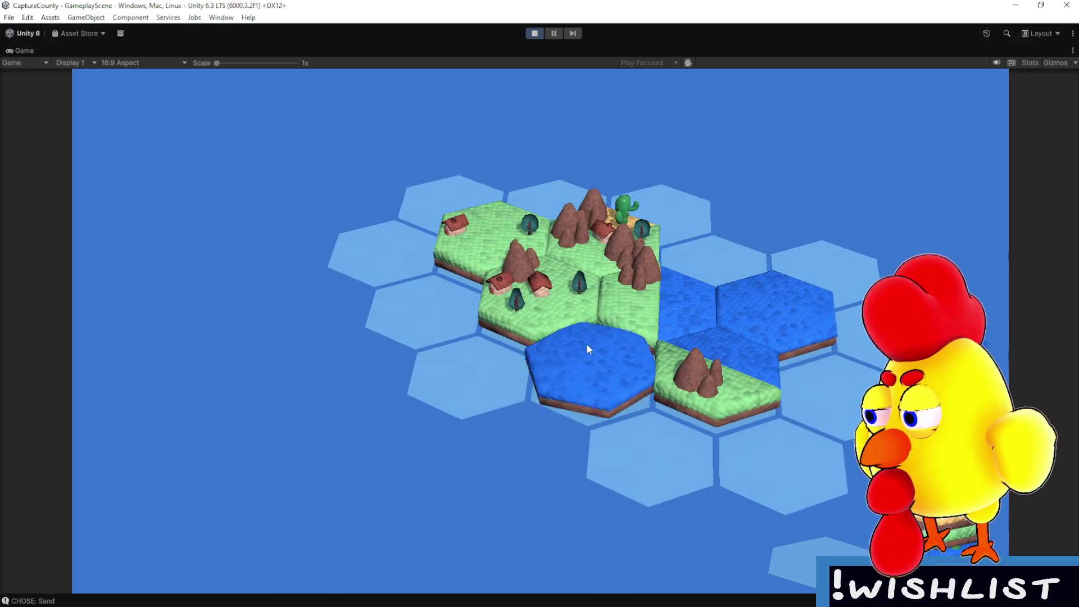
left_click(656, 423)
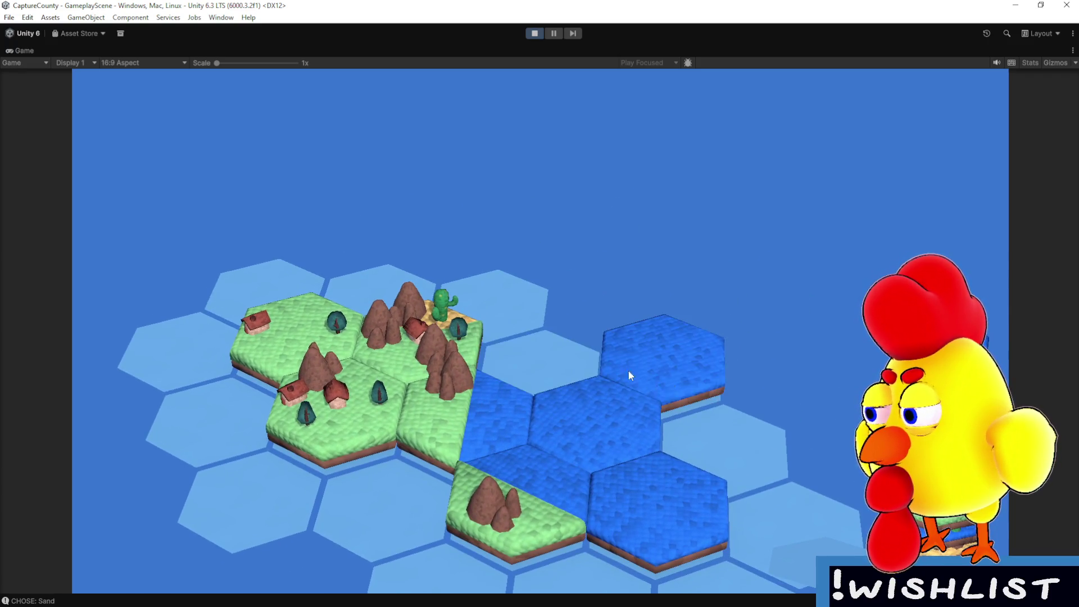
left_click(581, 365)
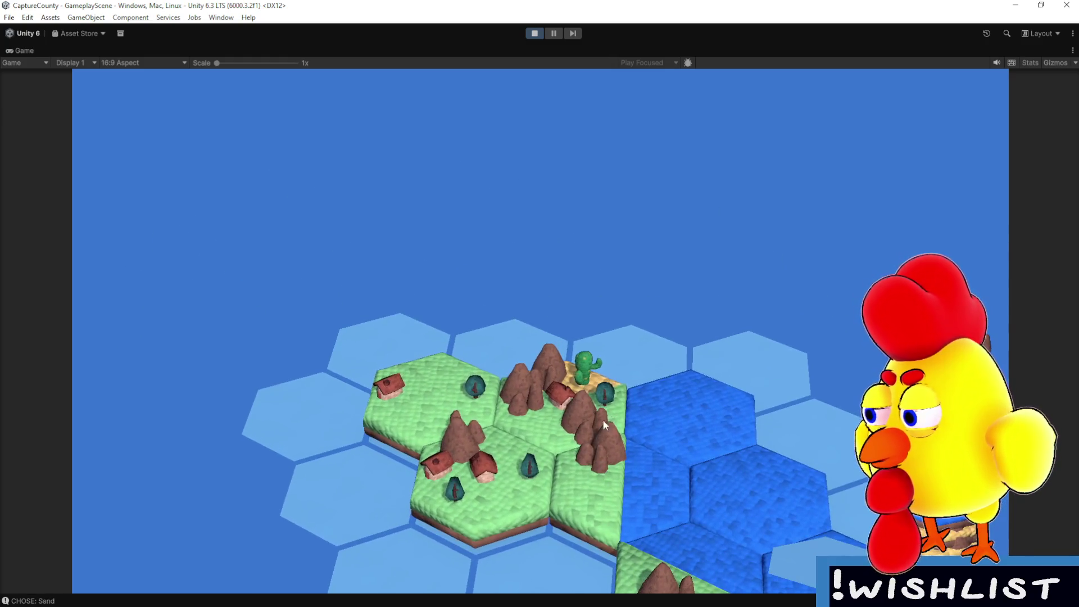
- Add sand, grass-and-mountain, water and river-inlet sand tiles around the lake, then stop playing
scroll(634, 429, "down", 1)
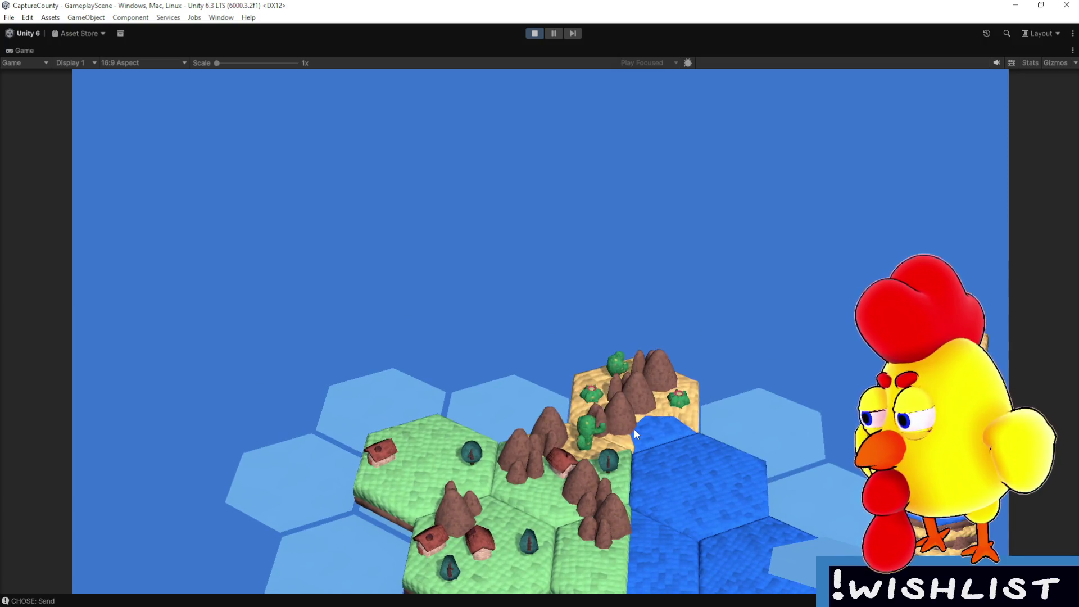
left_click(634, 430)
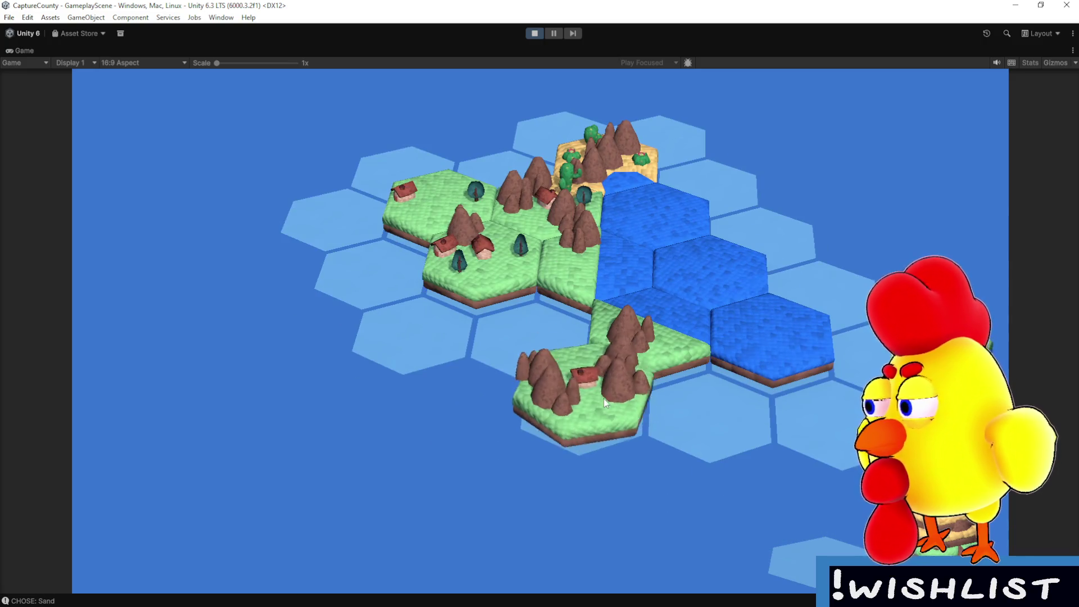
left_click(603, 399)
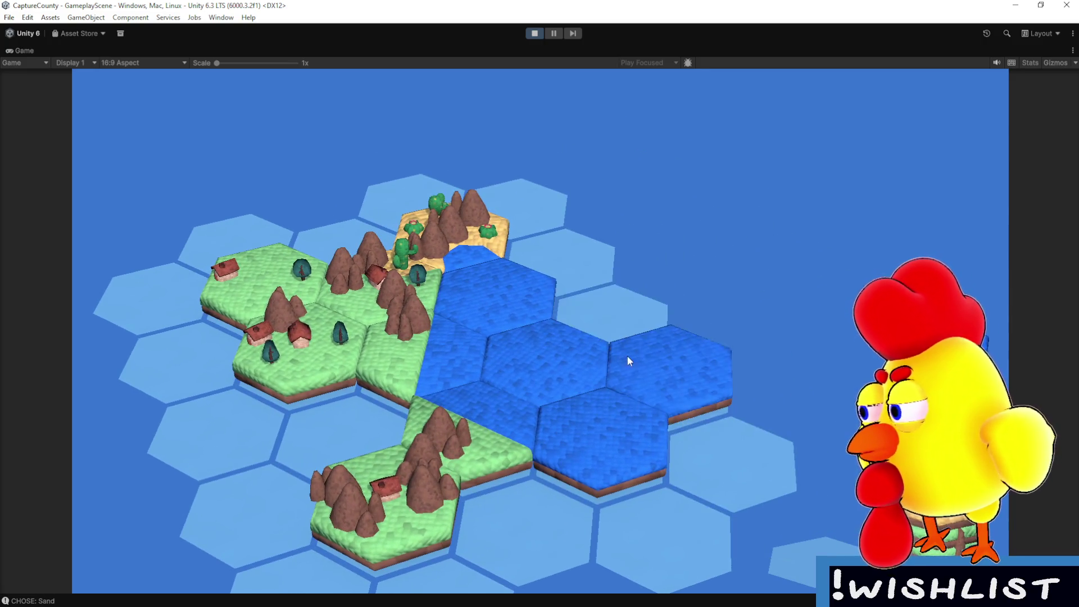
left_click(628, 358)
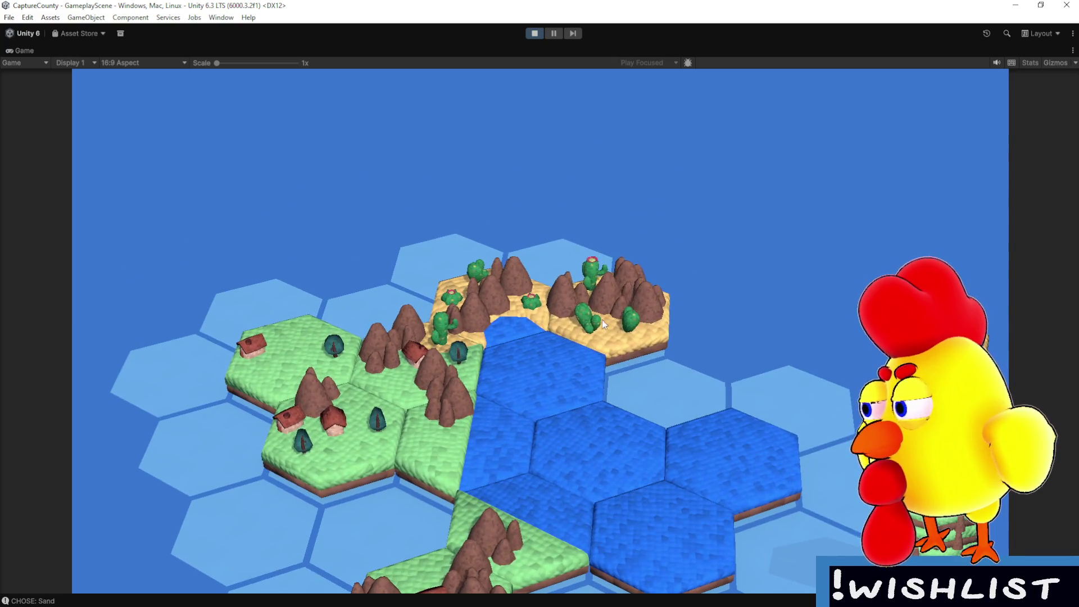
left_click(602, 319)
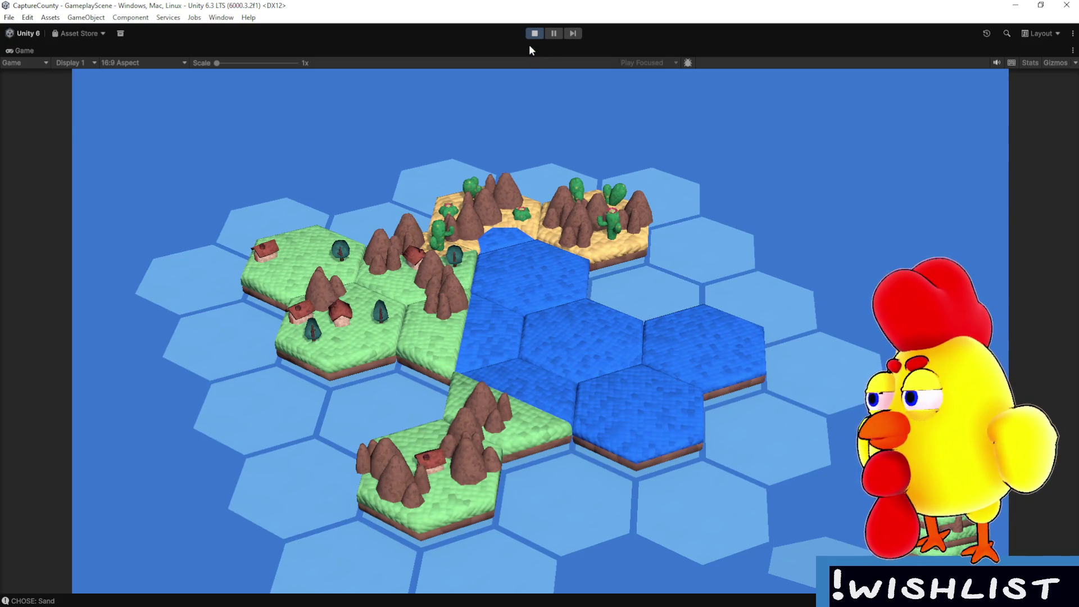
left_click(616, 312)
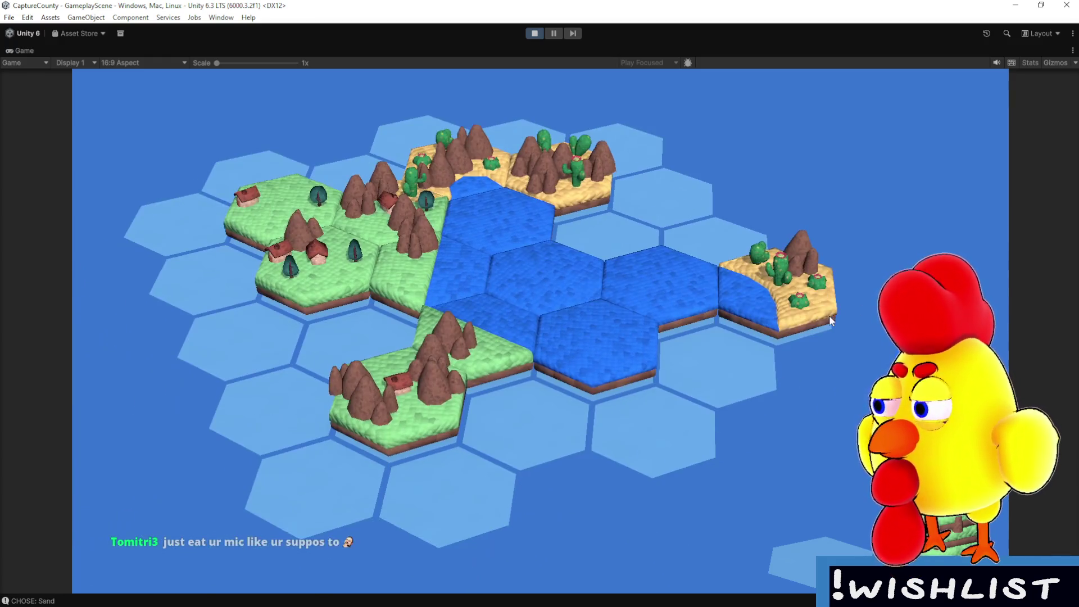
left_click(827, 317)
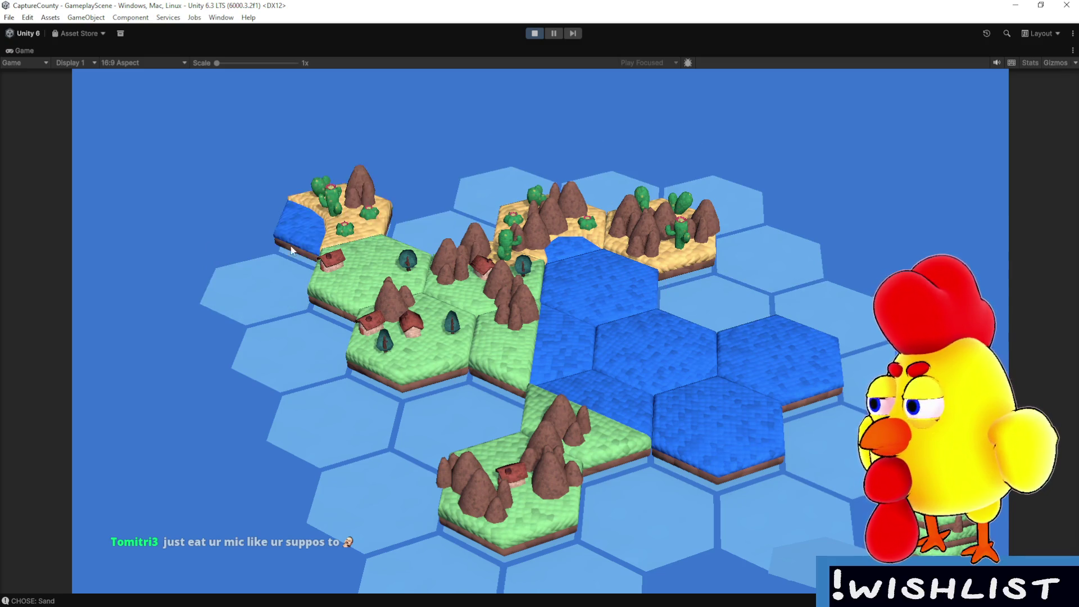
scroll(413, 439, "down", 2)
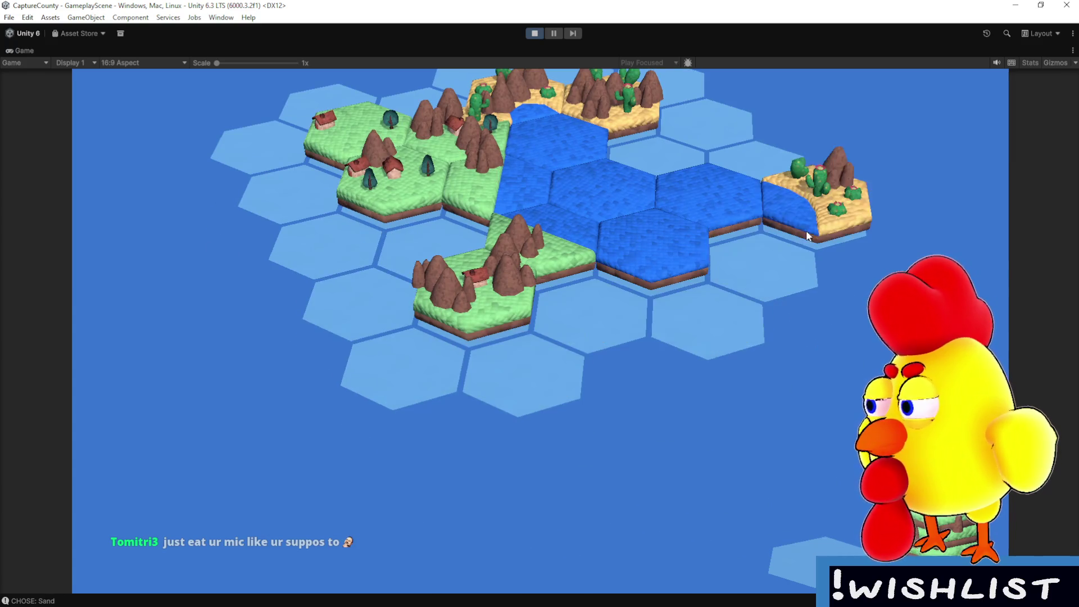
scroll(746, 364, "up", 2)
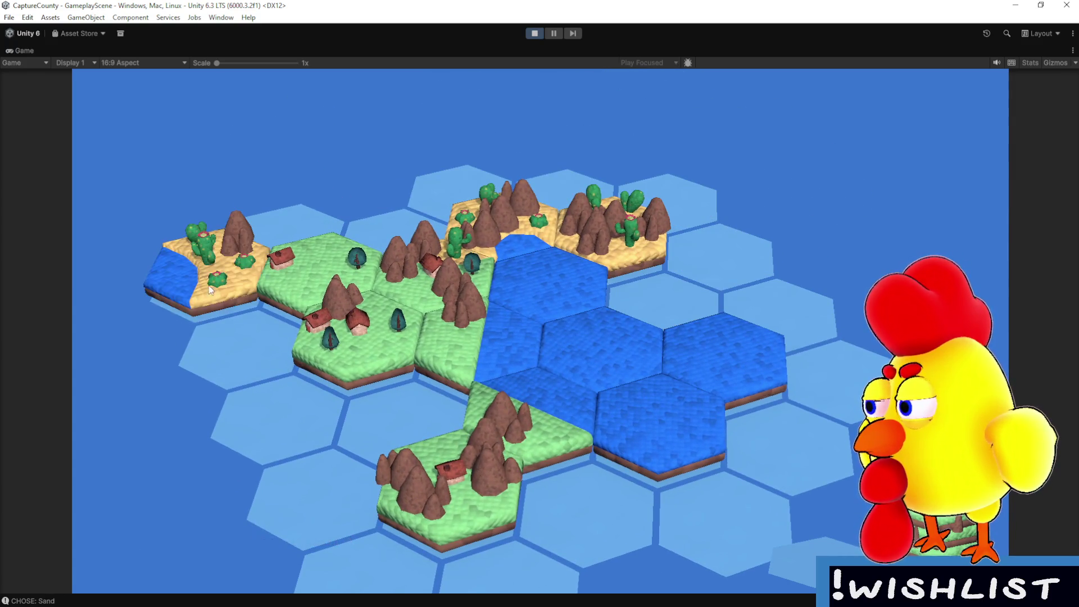
scroll(378, 447, "down", 1)
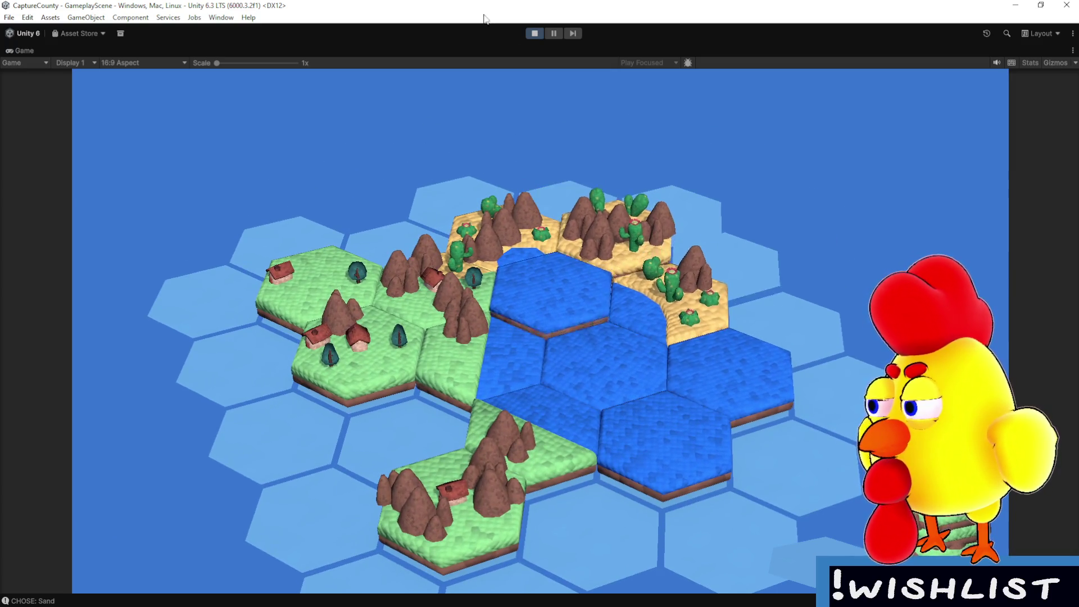
left_click(534, 34)
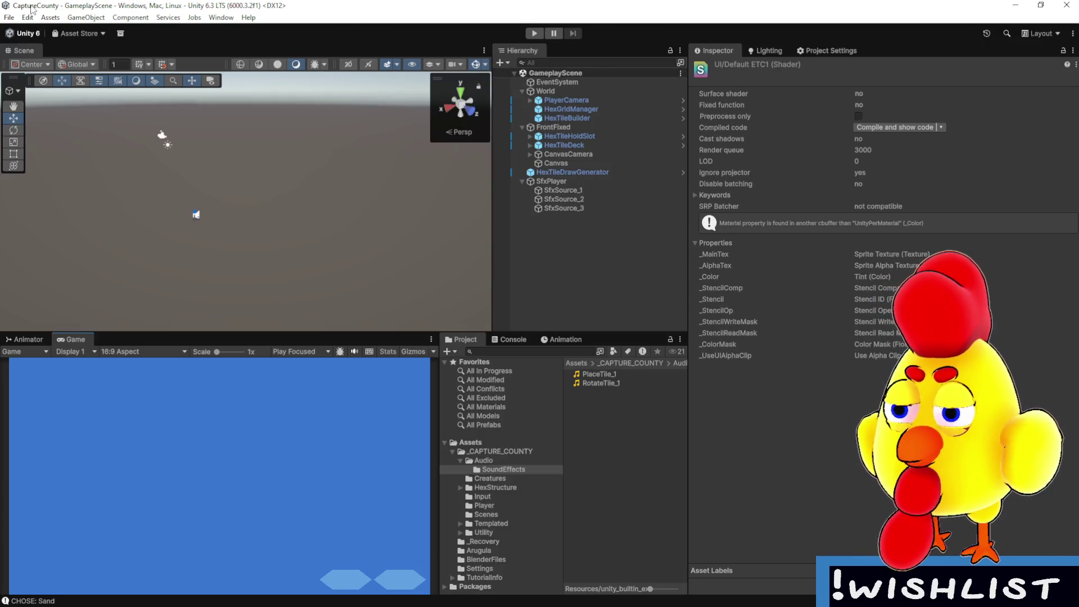
- Run File > Save and File > Save Project, then close the Unity window
left_click(9, 18)
left_click(27, 73)
left_click(9, 17)
left_click(65, 138)
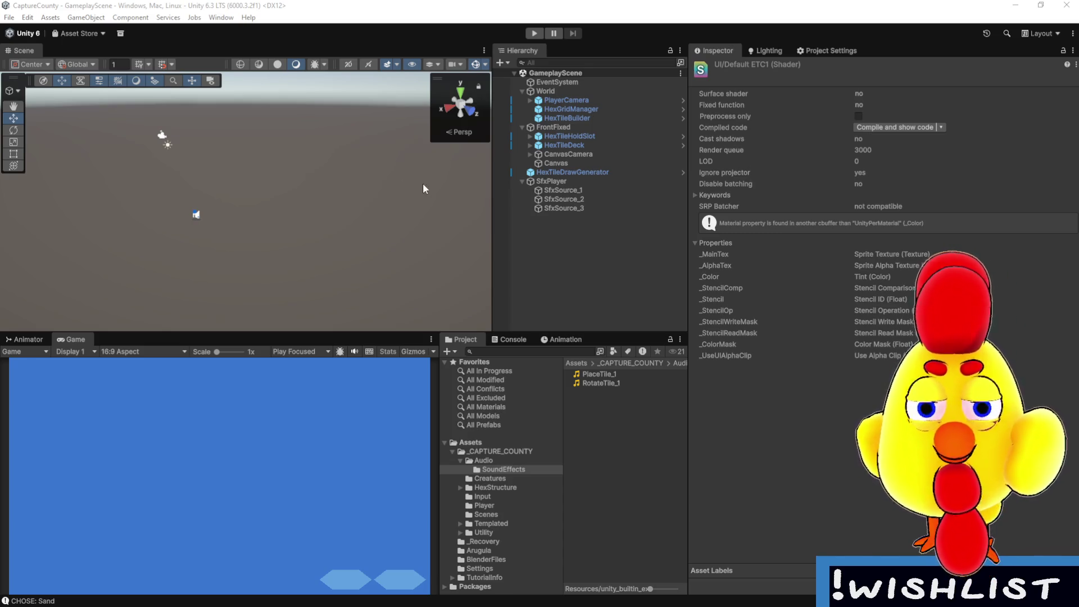
left_click(9, 18)
left_click(9, 17)
left_click(9, 17)
left_click(39, 137)
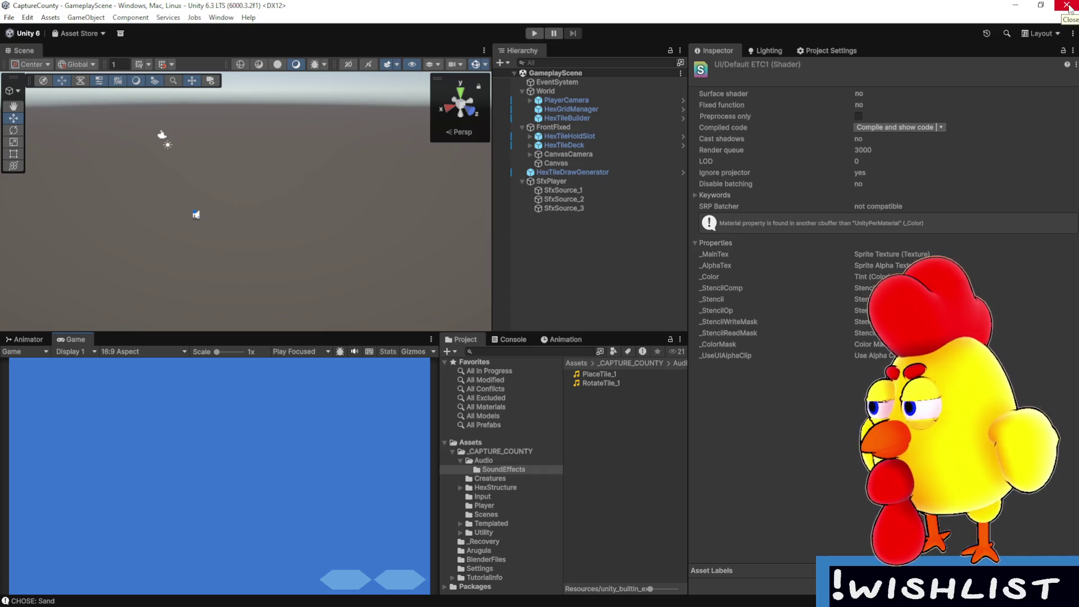
left_click(1068, 5)
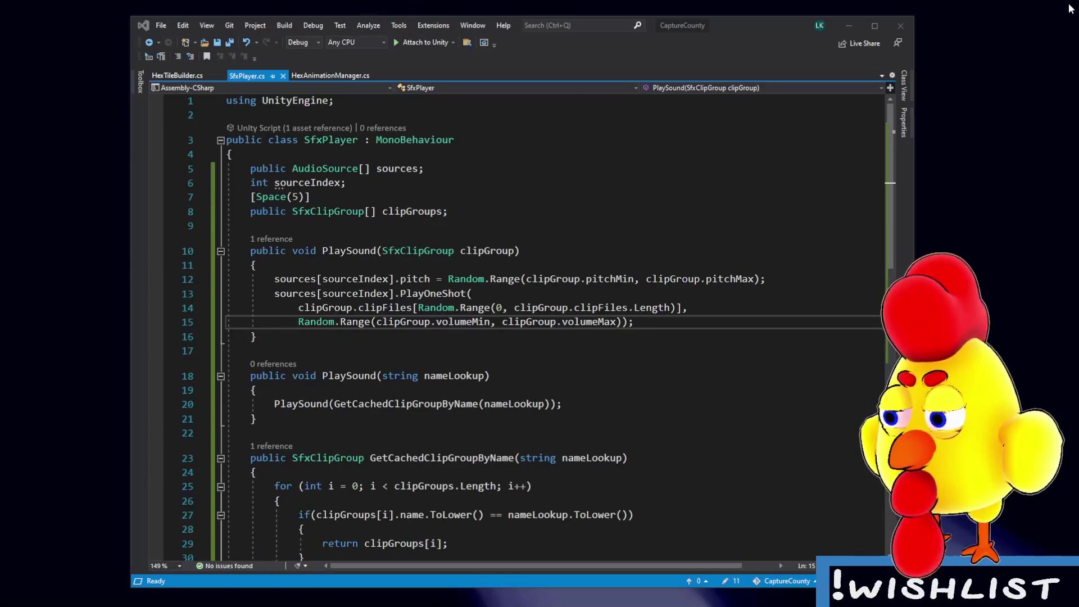
- Nudge the Visual Studio window right, save SfxPlayer.cs with Ctrl+S, and close Visual Studio
left_click_drag(706, 43, 734, 38)
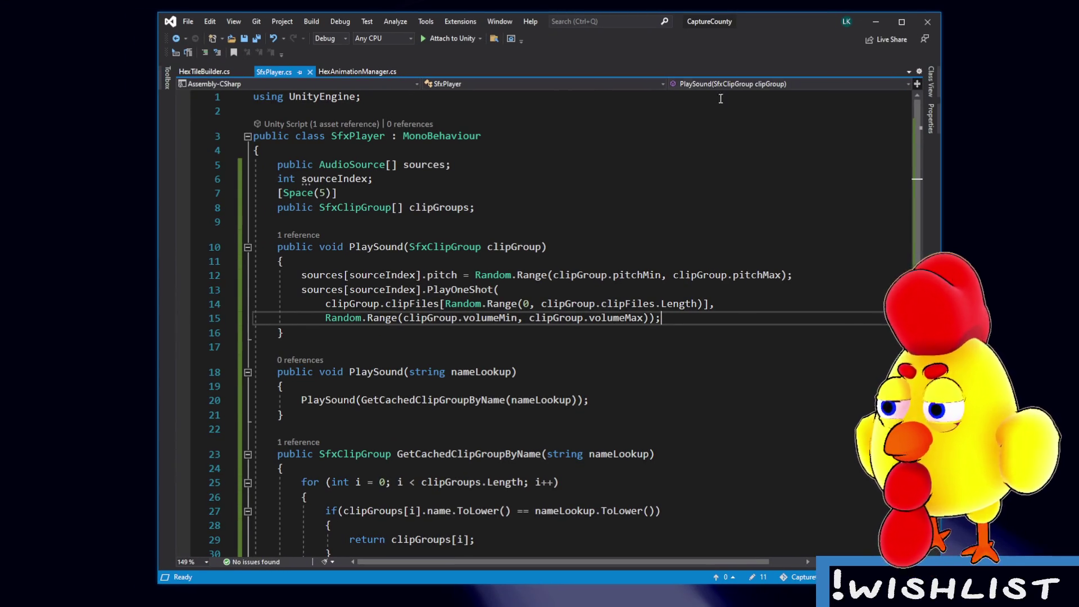
left_click(698, 122)
key("ctrl+s")
left_click(494, 137)
key("Down")
key("Down")
key("Down")
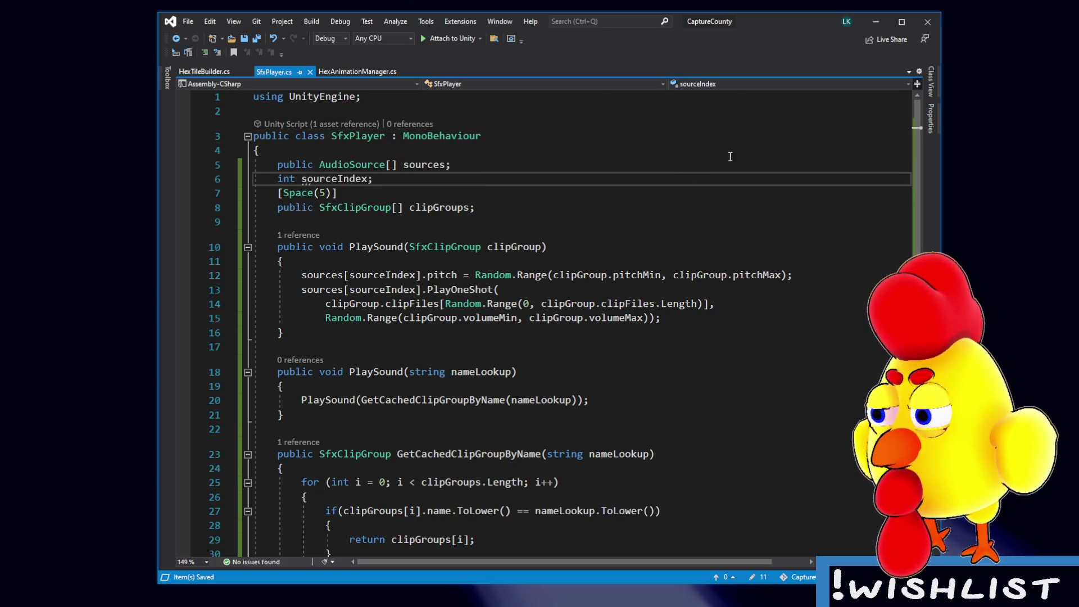
left_click(932, 27)
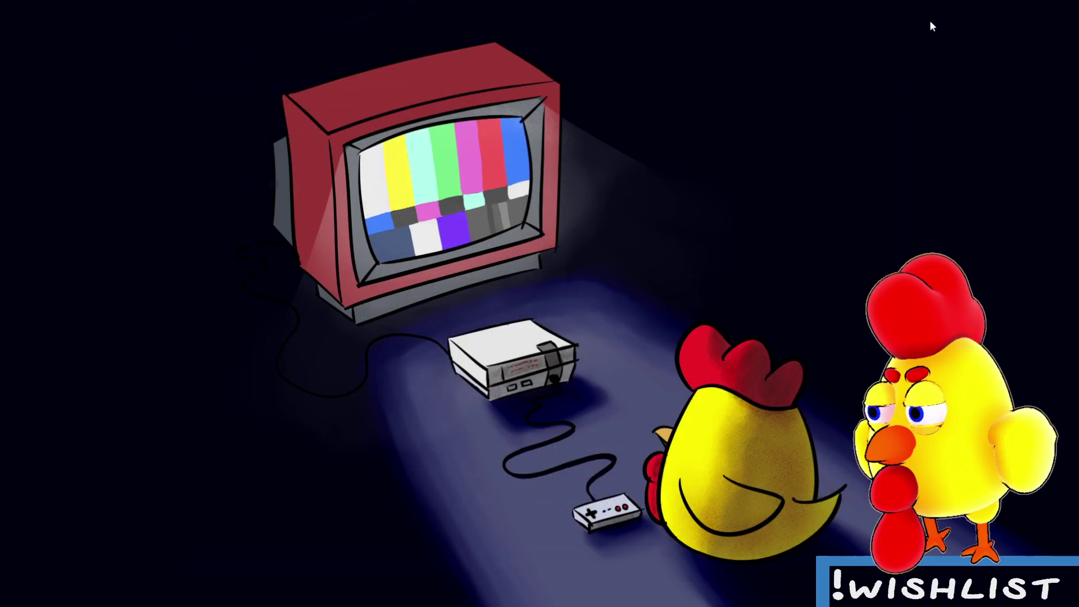
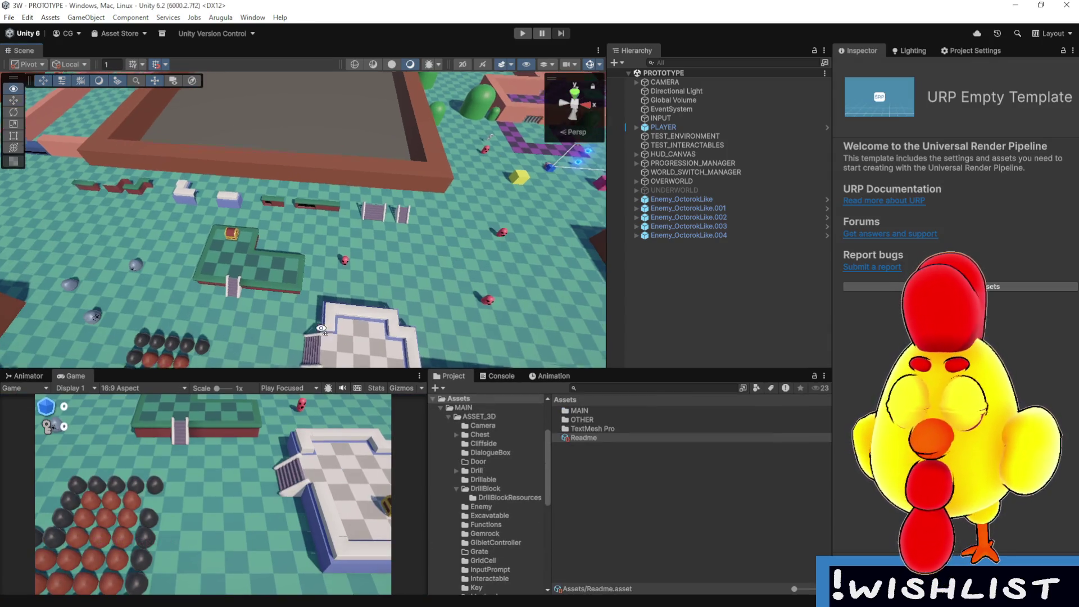
- Bring the Scene view close to the pink enemy by the green platform, then enter Play mode
left_click_drag(321, 328, 356, 345)
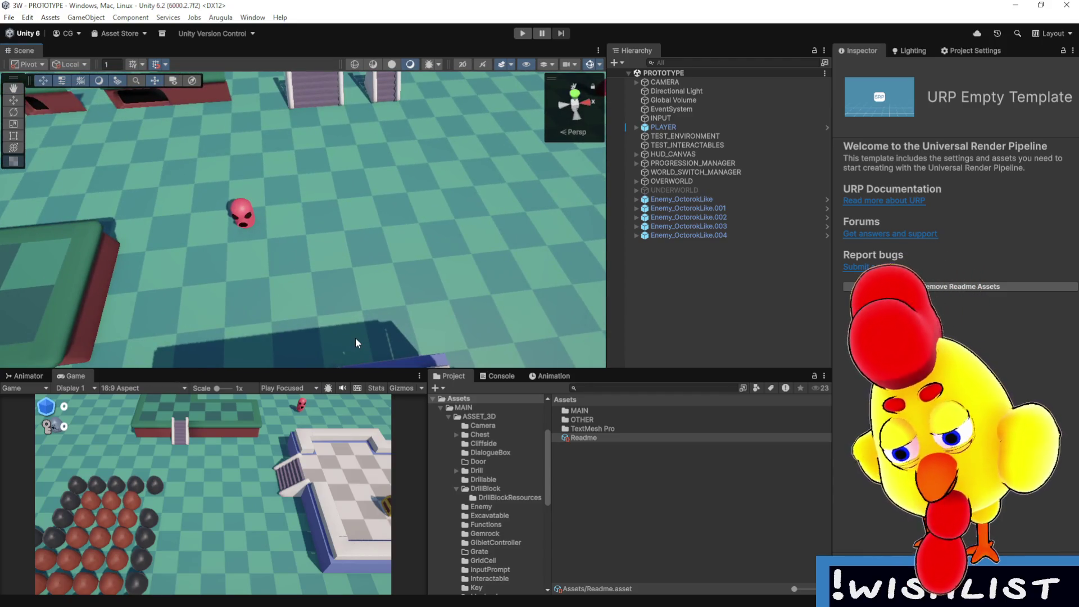
left_click_drag(347, 259, 342, 237)
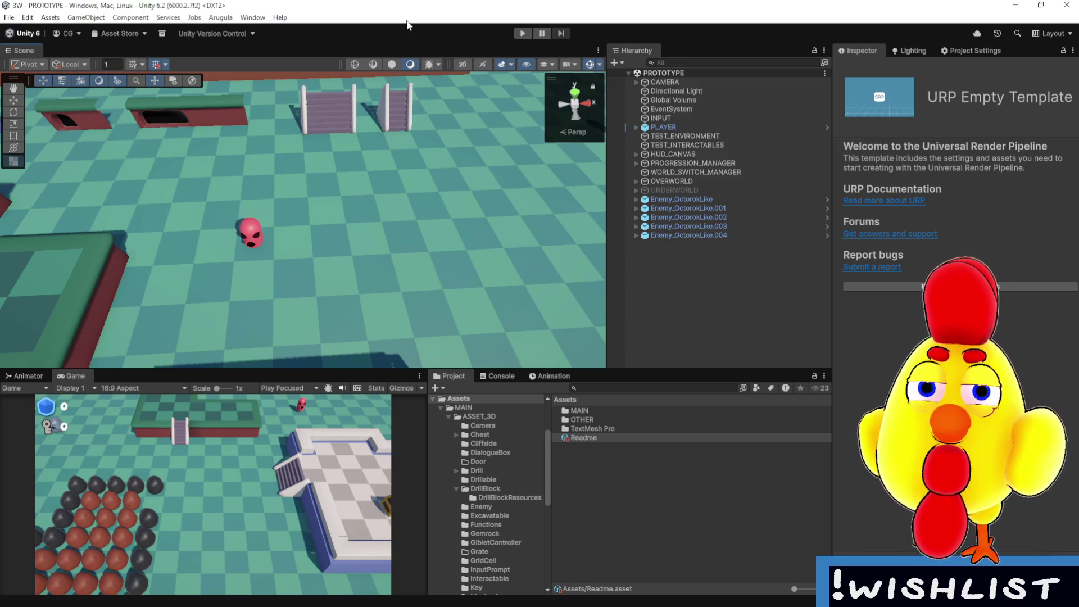
mouse_move(414, 241)
left_mouse_down()
mouse_move(289, 236)
mouse_move(577, 47)
left_mouse_up()
left_click(522, 34)
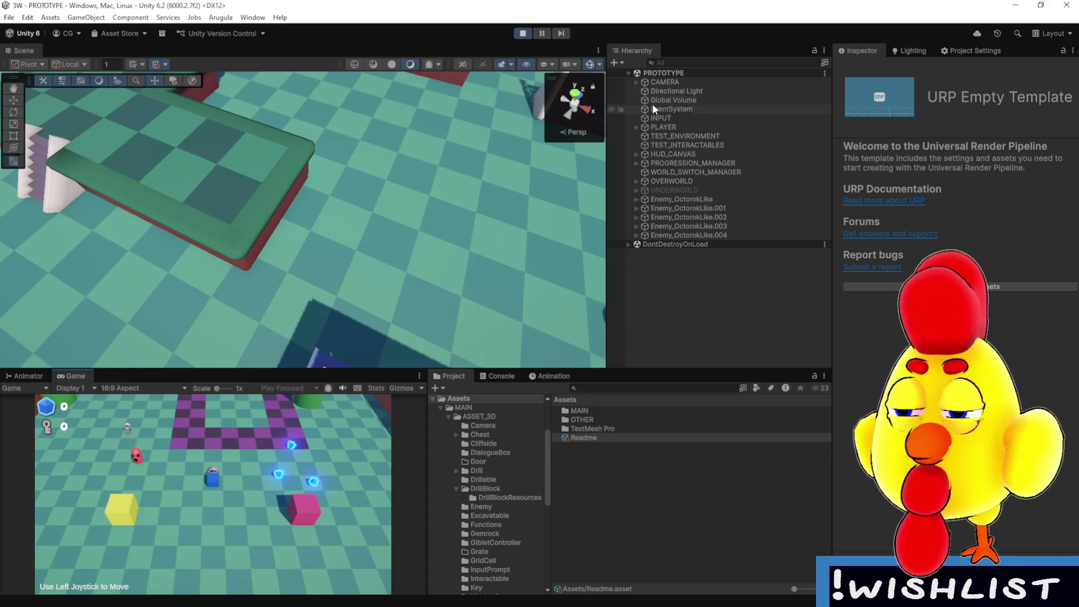
double_click(86, 374)
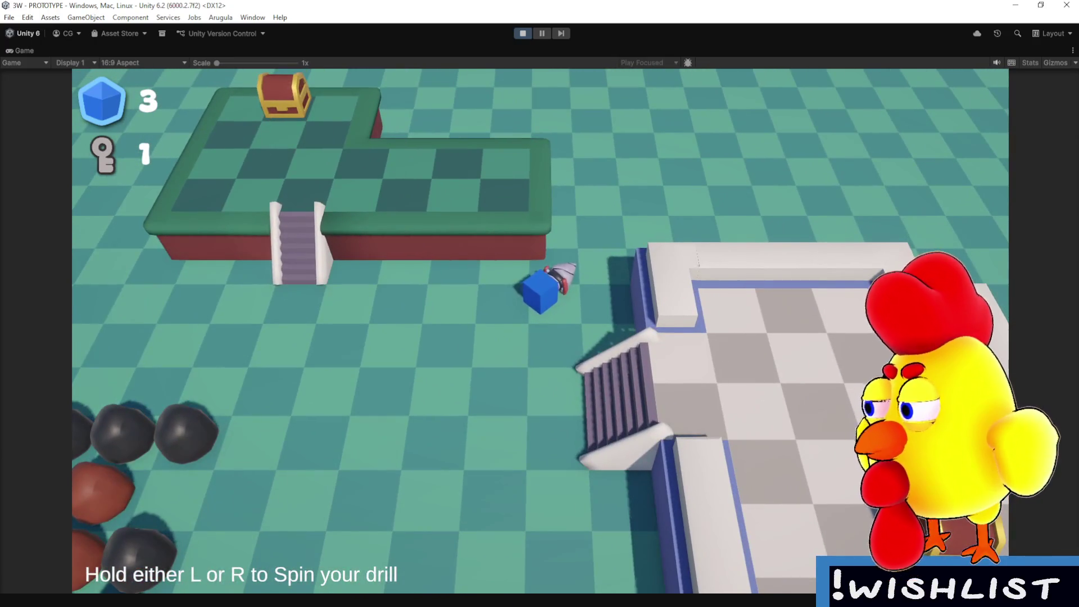
left_click(531, 33)
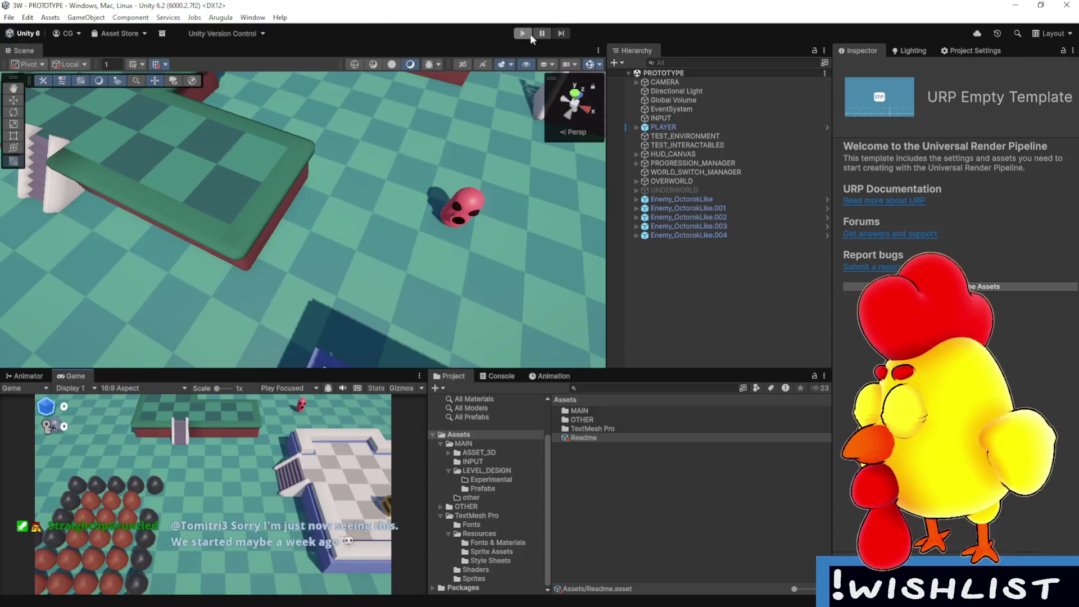
- Play the level with the Game view maximized and pause once a BasicProjectile(Clone) spawns
left_click(524, 29)
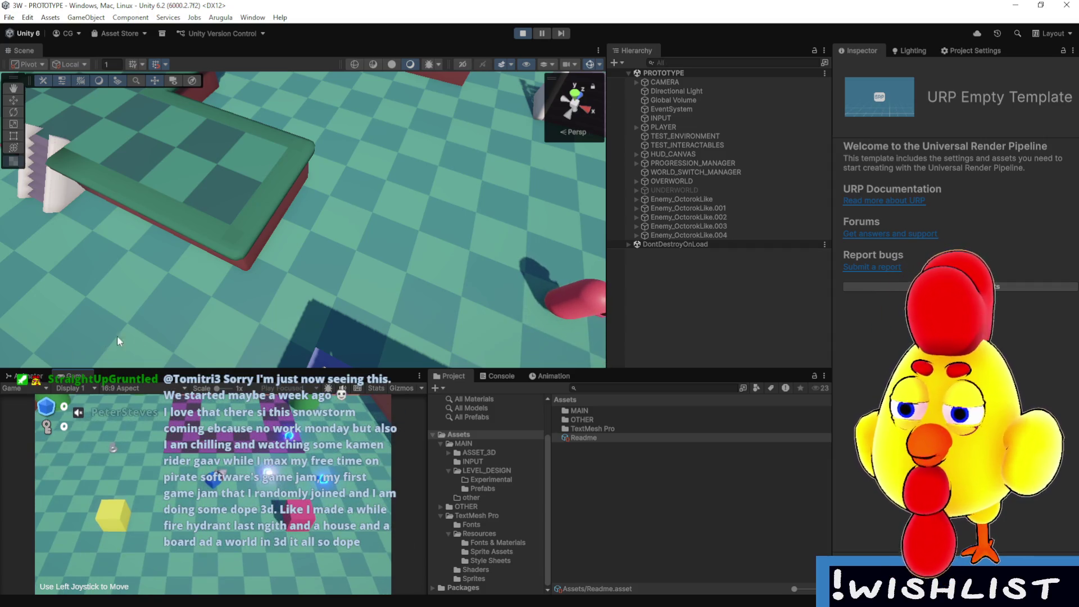
double_click(73, 376)
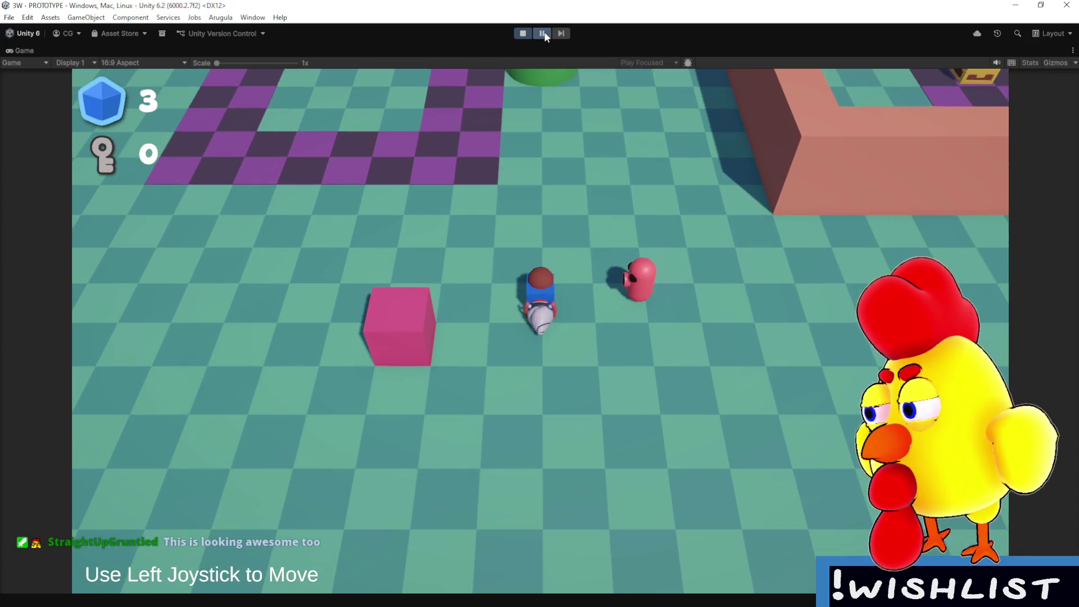
left_click(543, 34)
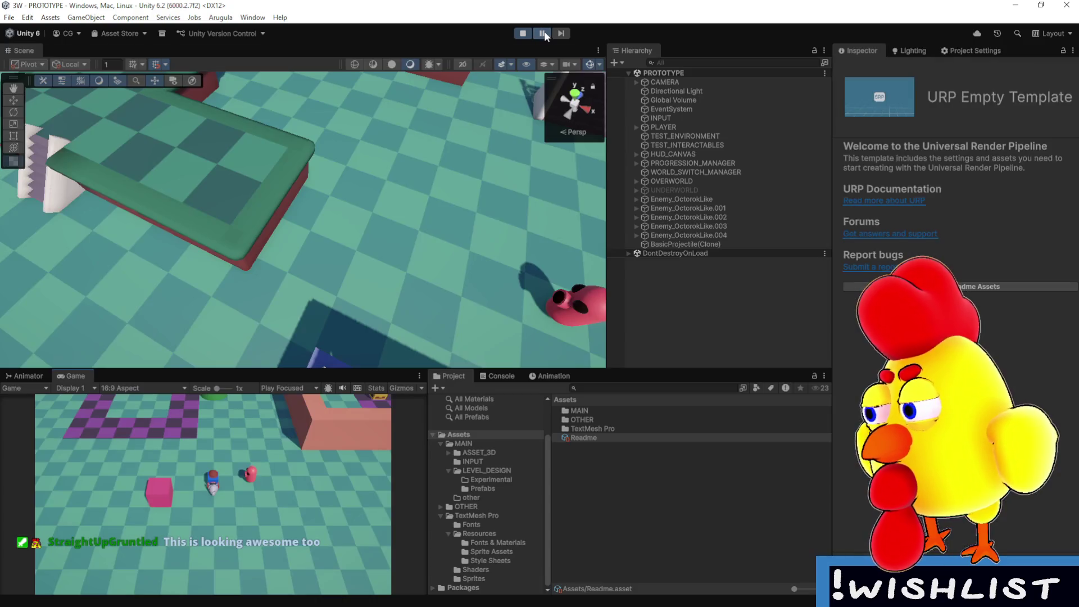
- Select and frame the BasicProjectile(Clone) sphere resting on the blue drill cube
mouse_move(267, 179)
left_mouse_down()
mouse_move(248, 168)
mouse_move(289, 208)
mouse_move(474, 96)
mouse_move(428, 282)
left_mouse_up()
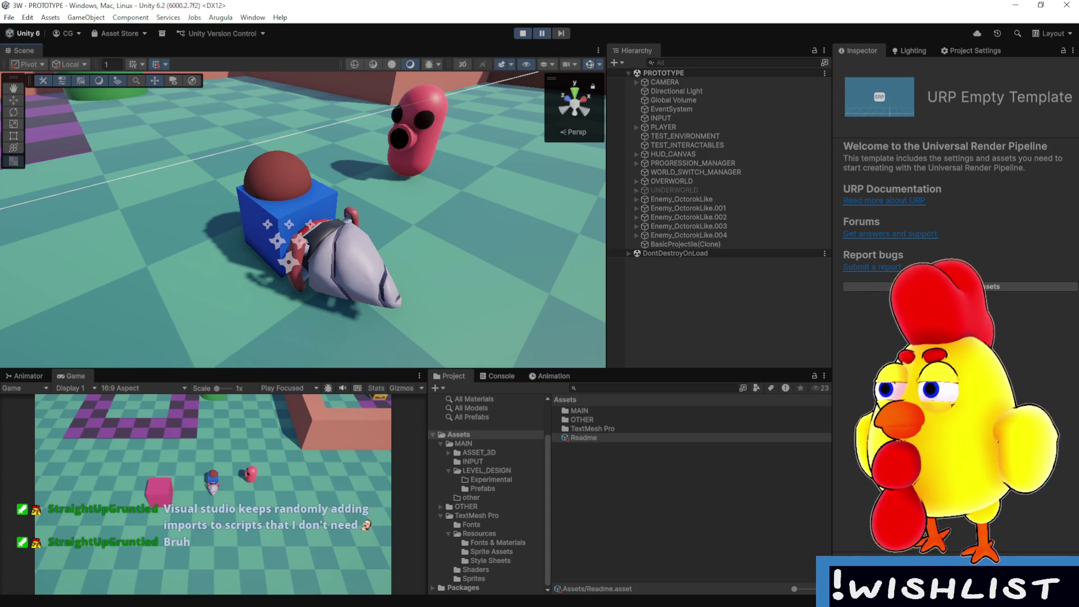
left_click(300, 178)
key("f")
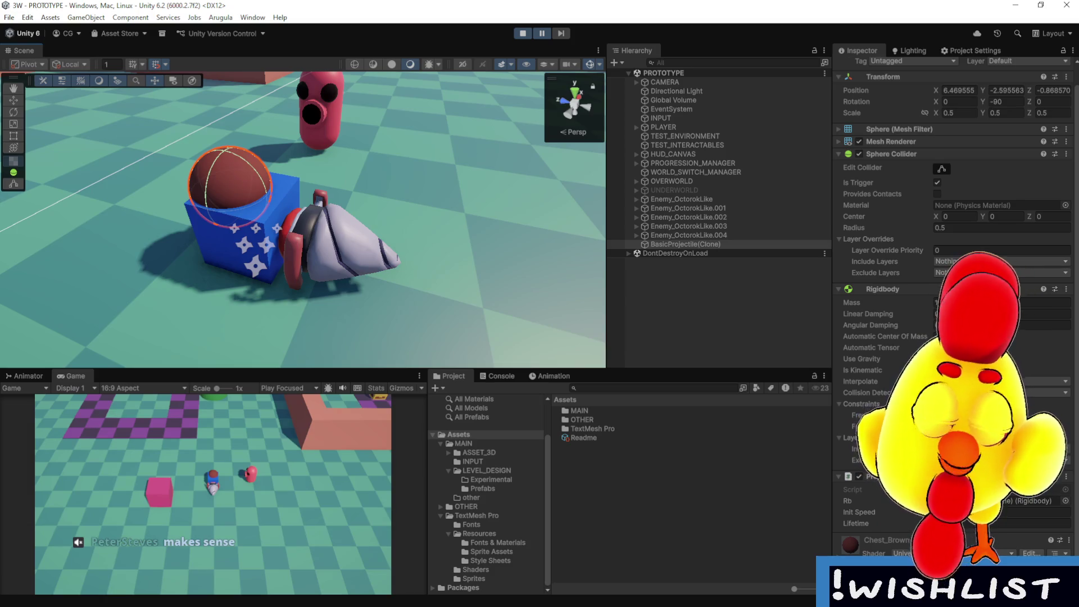
- Check the projectile's layer is Default, then select the blue PlayerCubeMesh to compare
left_click(824, 419)
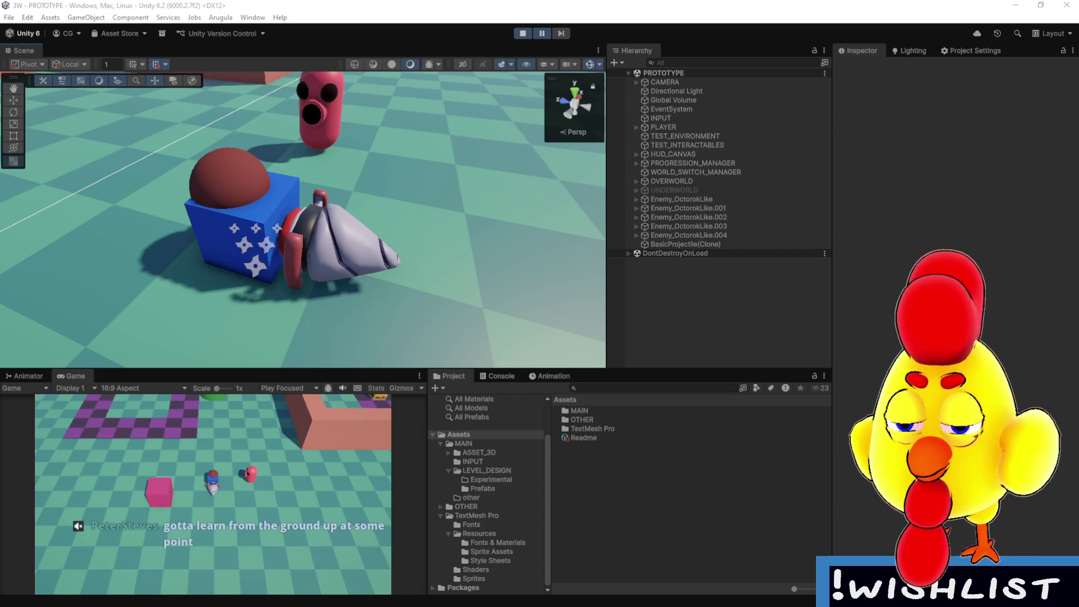
left_click(232, 180)
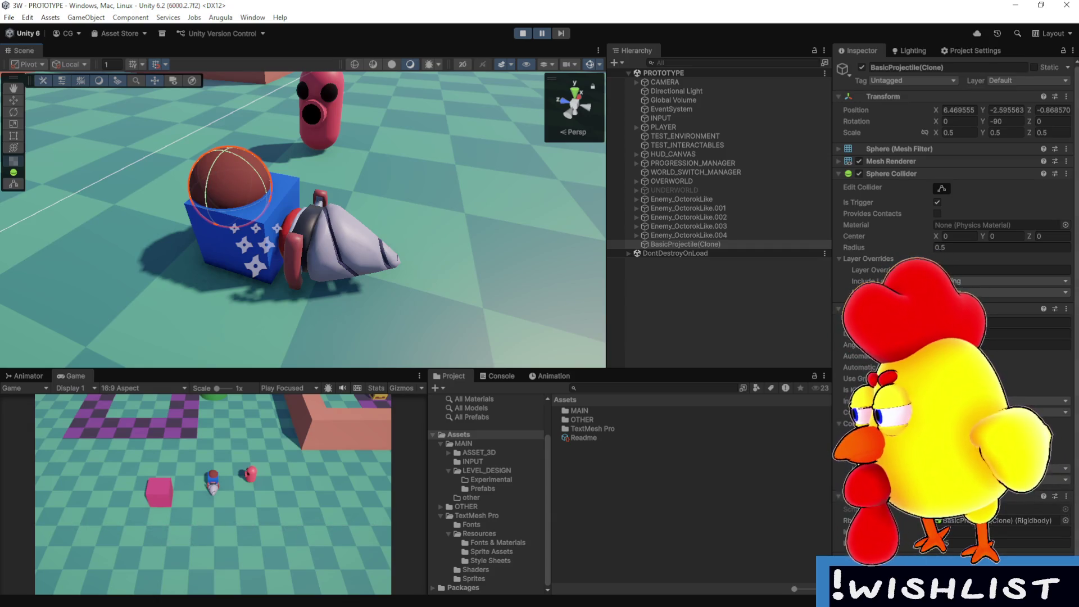
left_click(1038, 82)
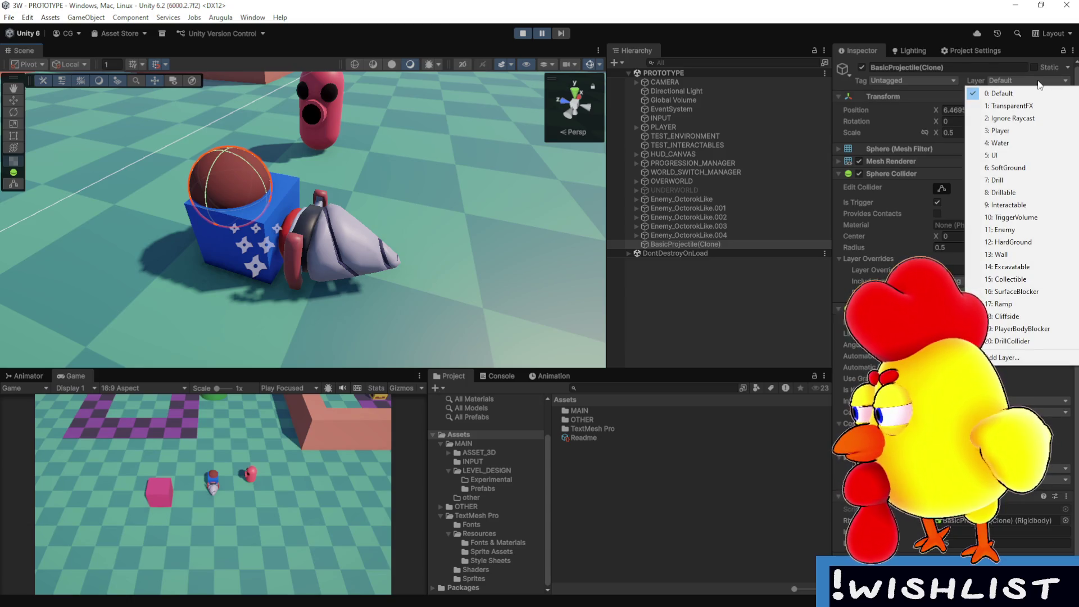
left_click(281, 185)
left_click(281, 184)
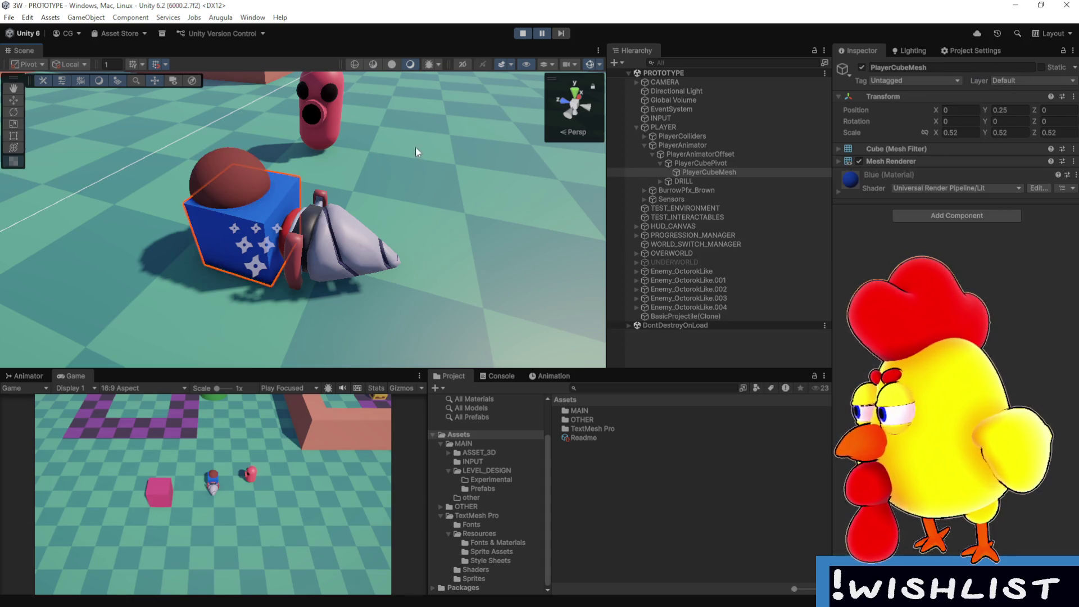
- Stop Play mode and select ColliderCube under PlayerColliders, showing the Player layer
left_click(525, 33)
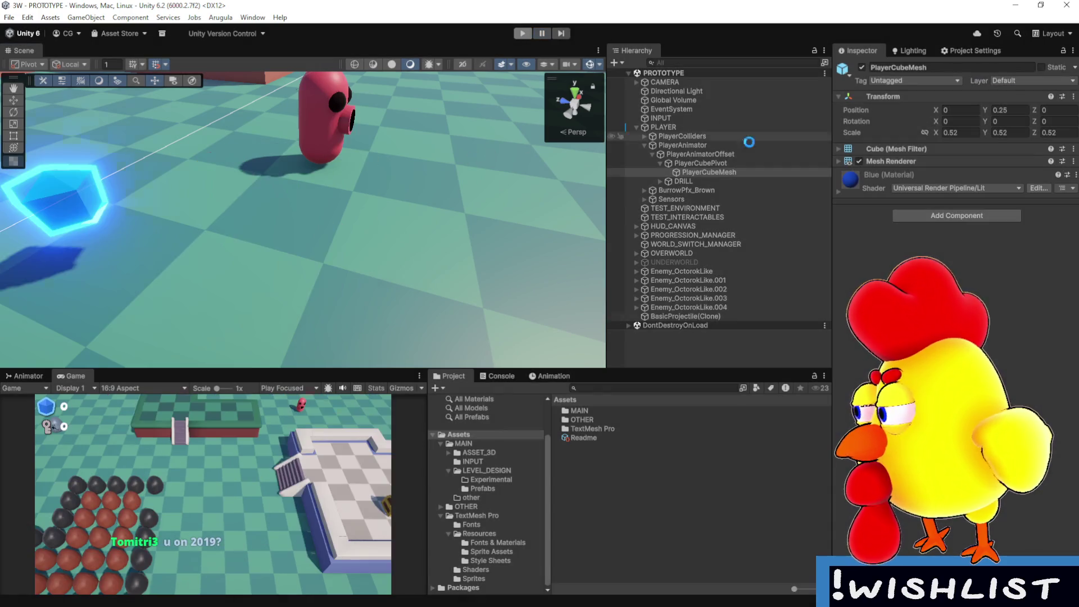
left_click(717, 139)
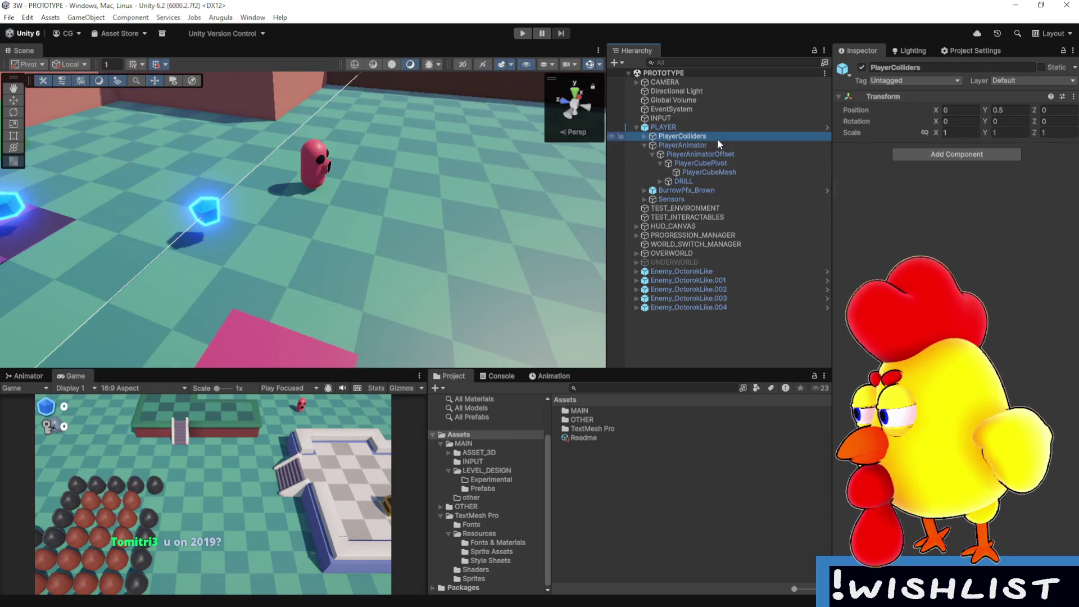
left_click(645, 137)
left_click(686, 144)
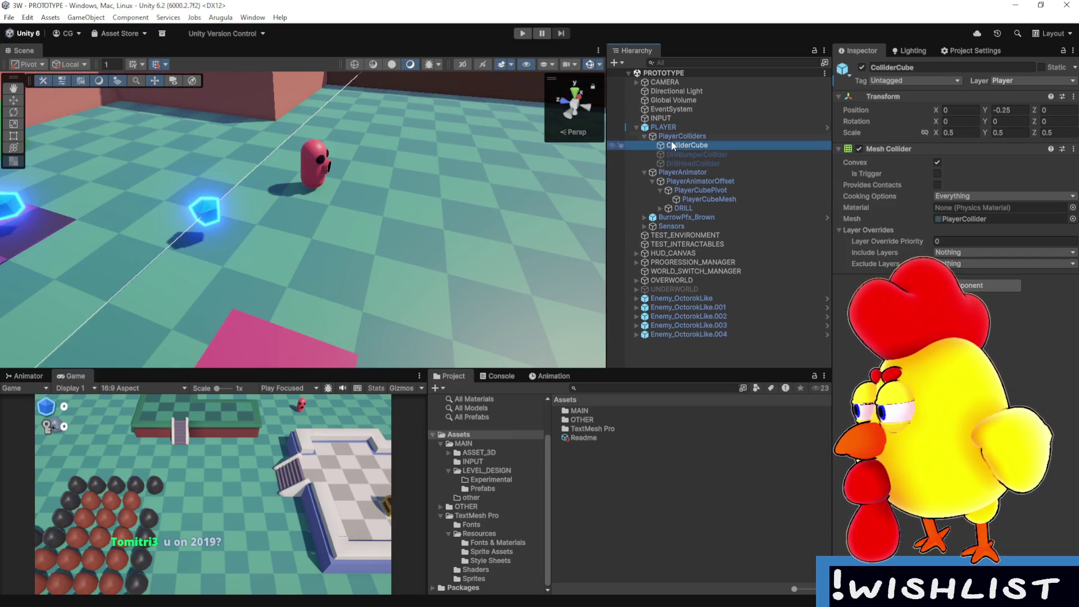
- Zoom the Scene view out and select the PLAYER object to inspect its components
scroll(424, 246, "down", 2)
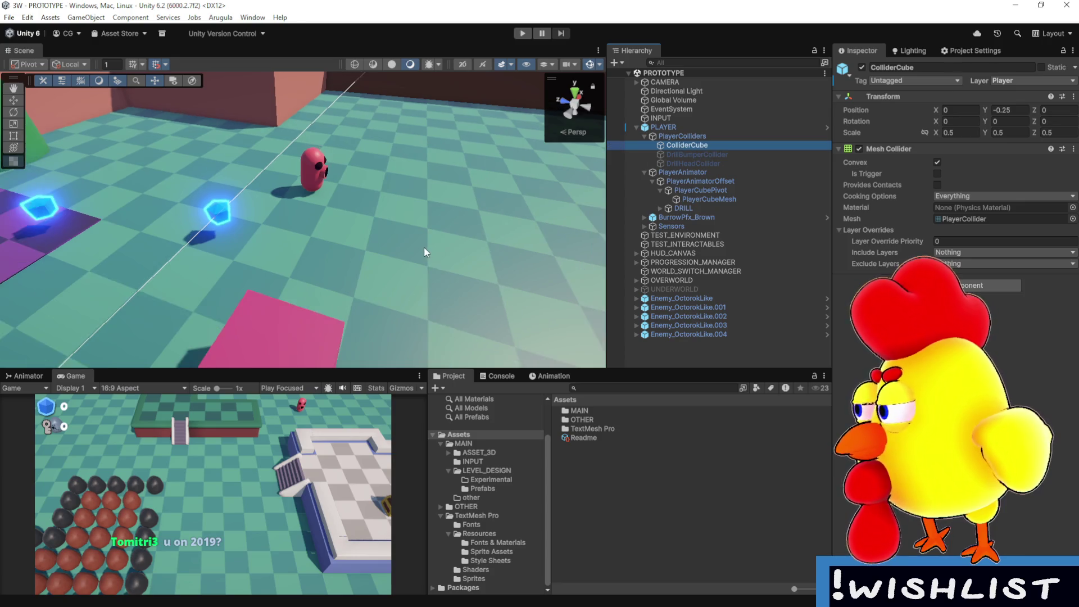
scroll(425, 250, "down", 10)
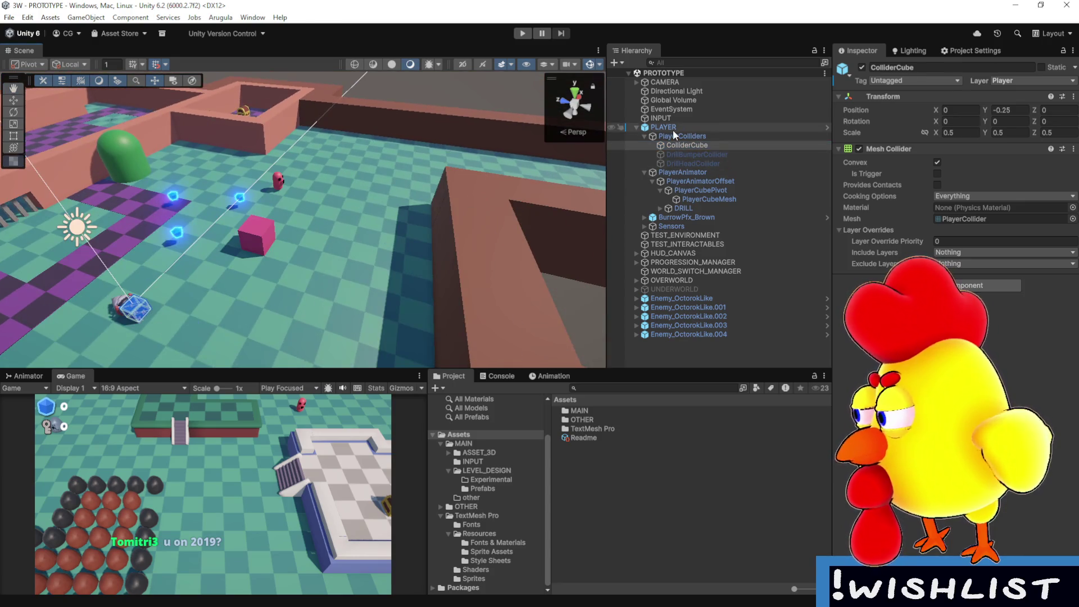
left_click(673, 130)
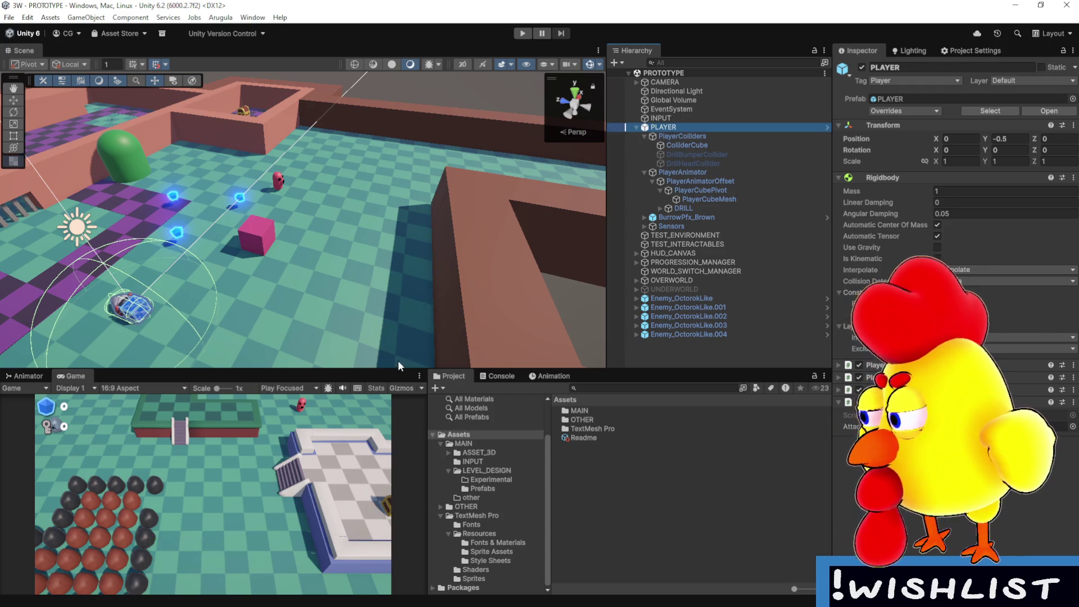
- Select the red Enemy_OctorokLike.003 and open its Enemy (Script) component options
left_click_drag(395, 368, 401, 330)
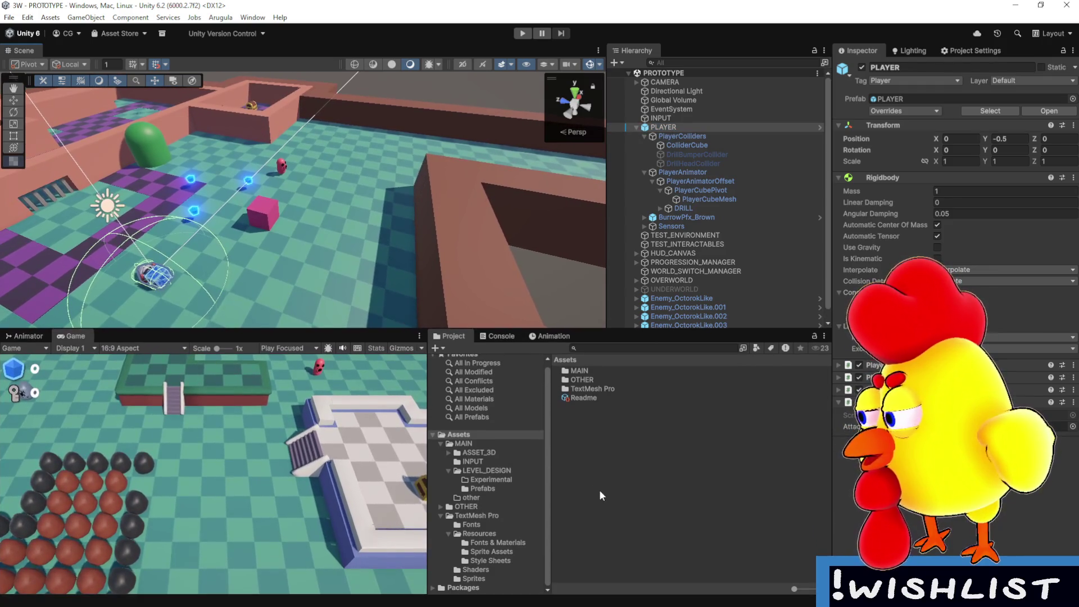
left_click(512, 453)
left_click(281, 165)
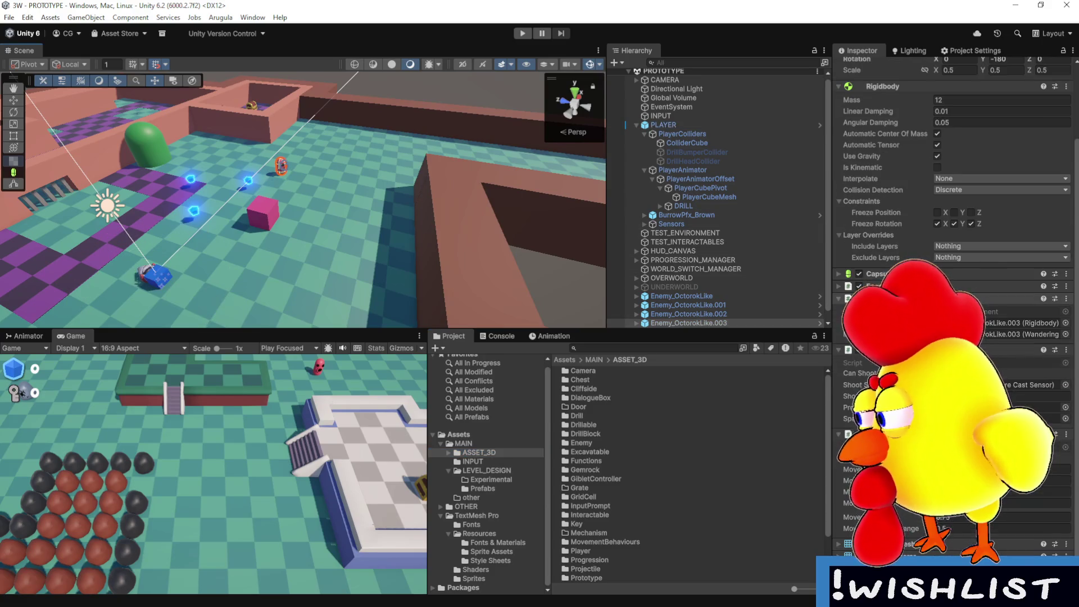
scroll(1056, 265, "down", 1)
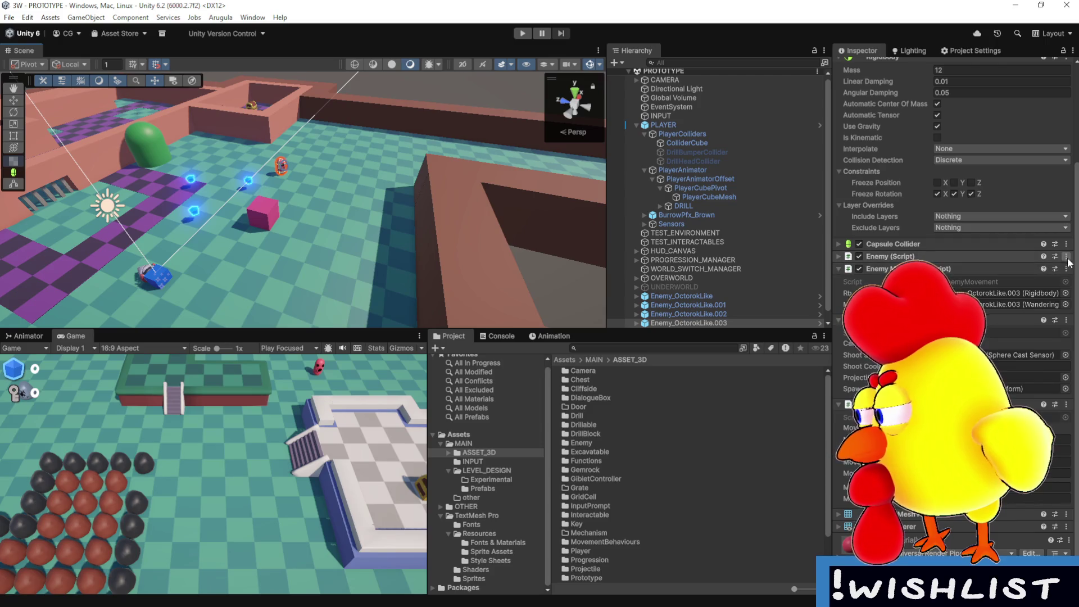
left_click(1012, 257)
left_click(1066, 256)
- Open Enemy.cs via Edit Script and review TryTakeDamage's hp, knockback and death logic
left_click(1010, 393)
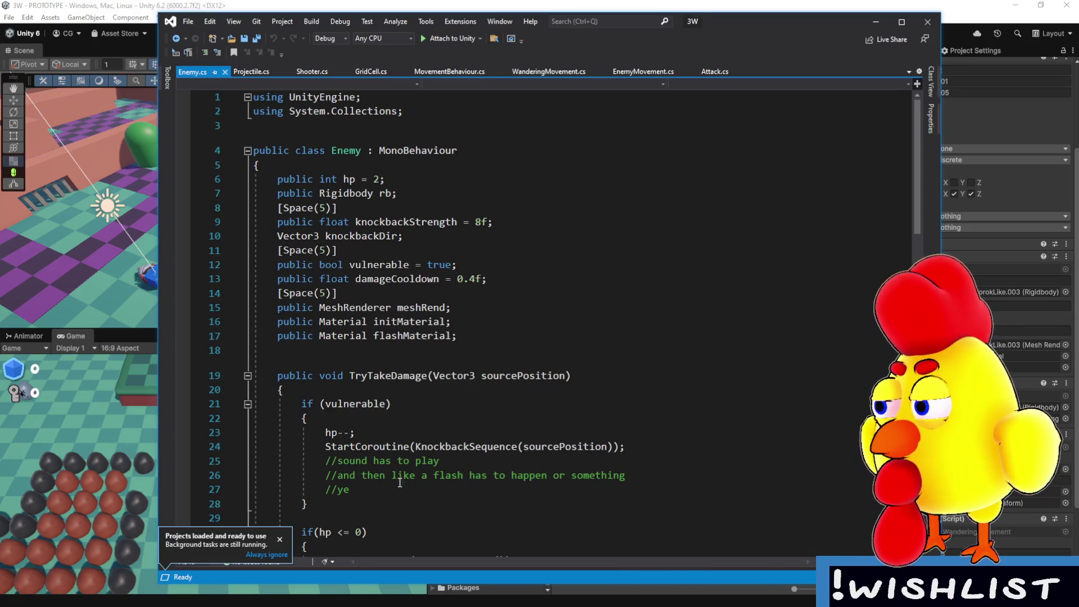
left_click(279, 539)
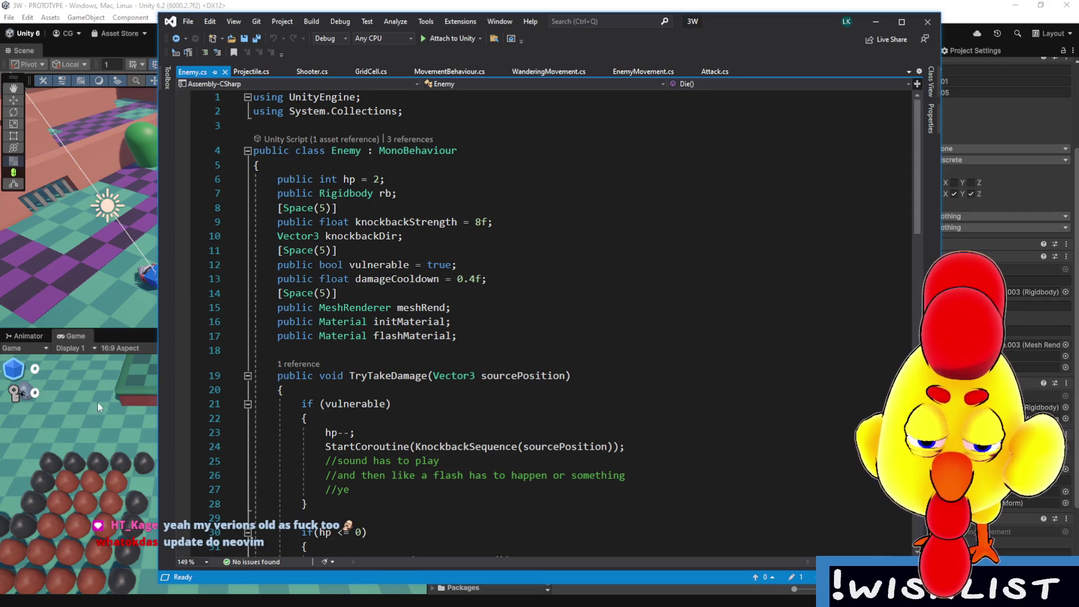
left_click(23, 393)
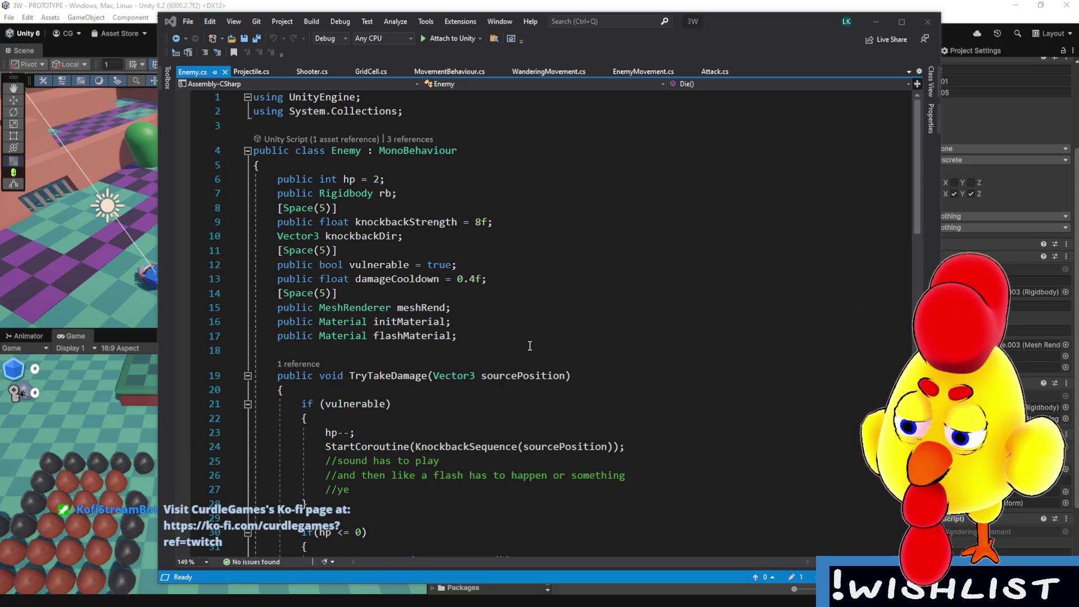
scroll(505, 345, "down", 4)
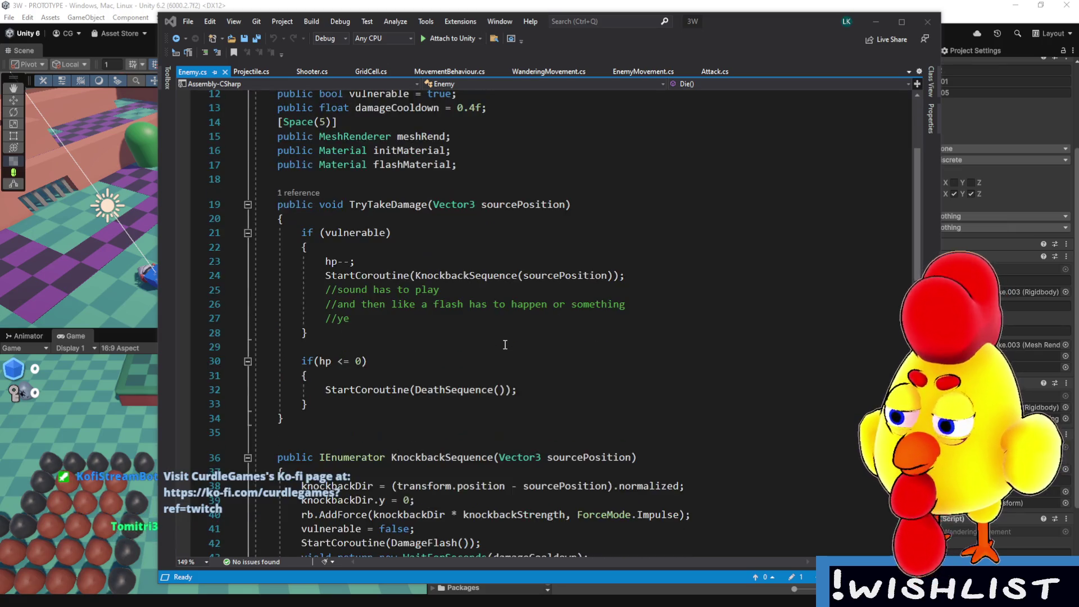
- Scroll through Enemy.cs and examine the Rigidbody rb declaration on line 7
scroll(506, 345, "down", 6)
scroll(509, 354, "down", 7)
scroll(512, 364, "up", 15)
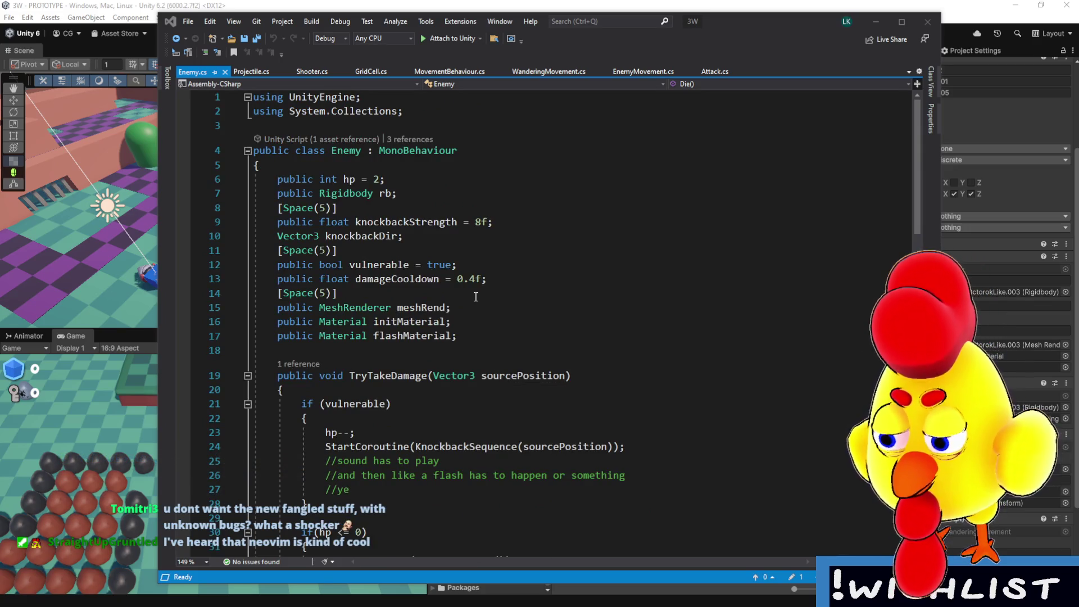
left_click(401, 190)
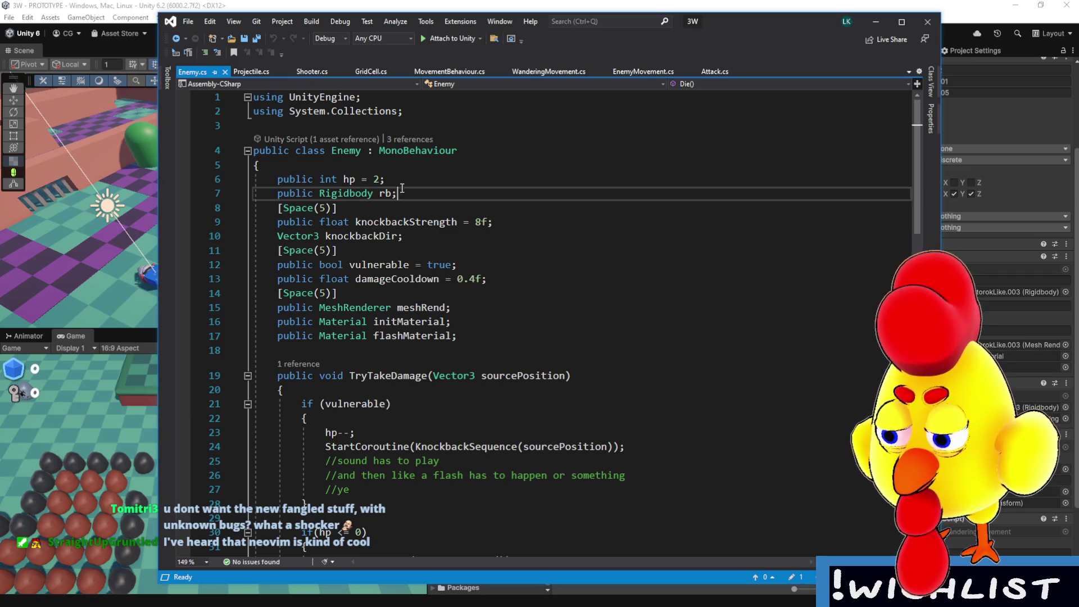
triple_click(402, 190)
left_click(404, 194)
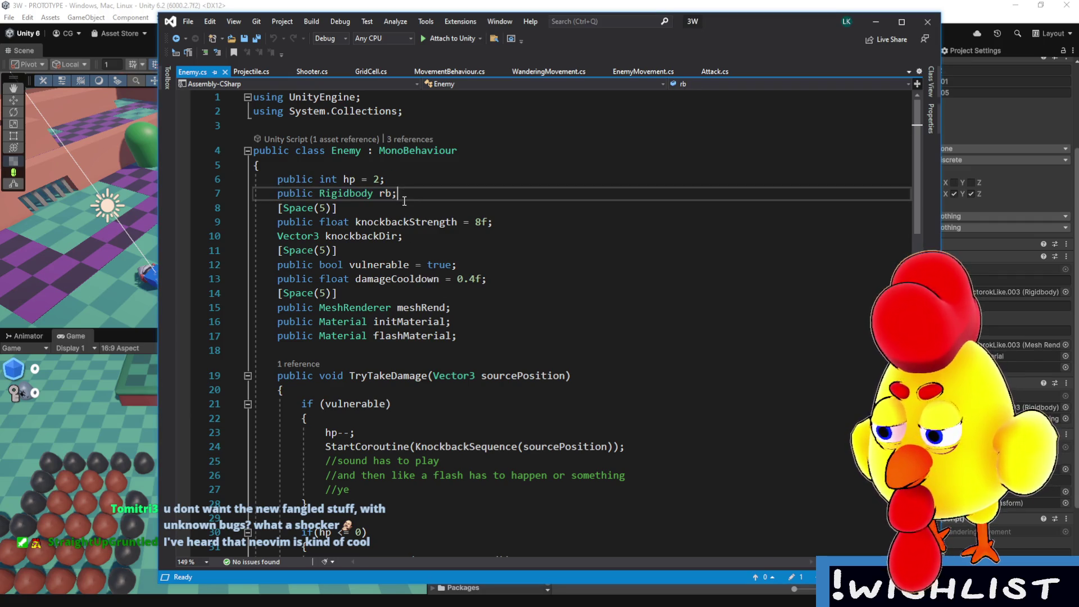
triple_click(403, 193)
left_click(402, 193)
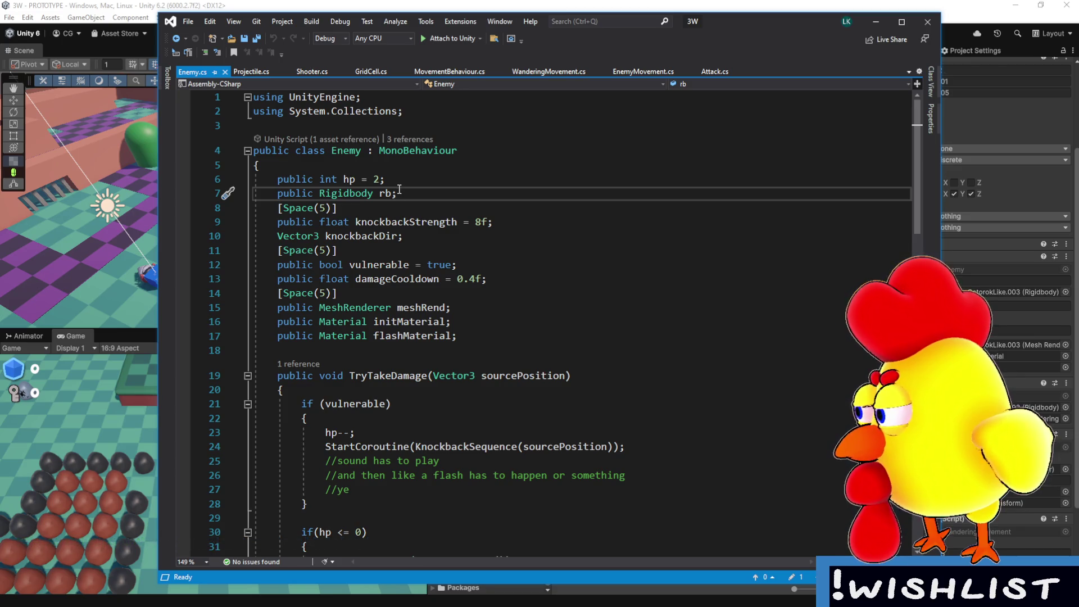
- Bring up the code actions on the Enemy class name without renaming, and return to Unity
left_click(358, 152)
right_click(357, 153)
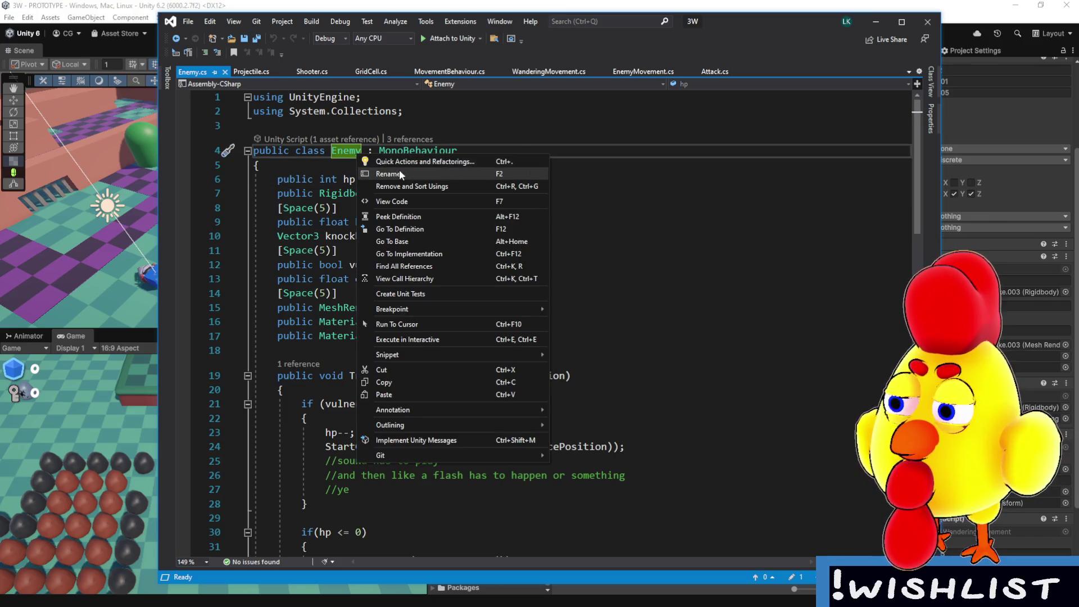
key("alt+Tab")
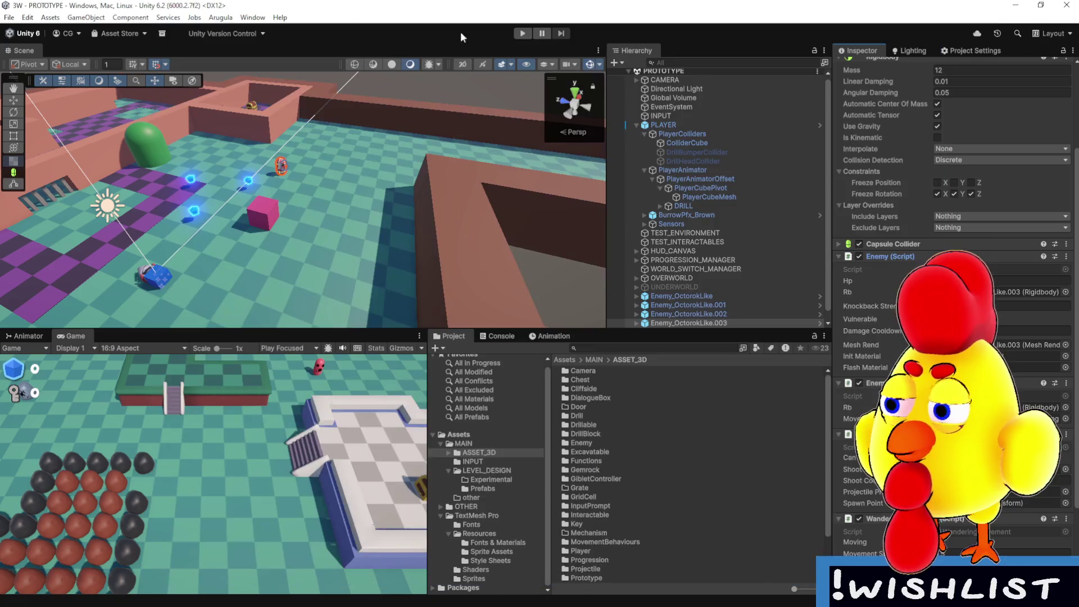
- Search the Project for 'enemy' and rename the Enemy script asset to 'Health'
left_click(607, 348)
type("enemy")
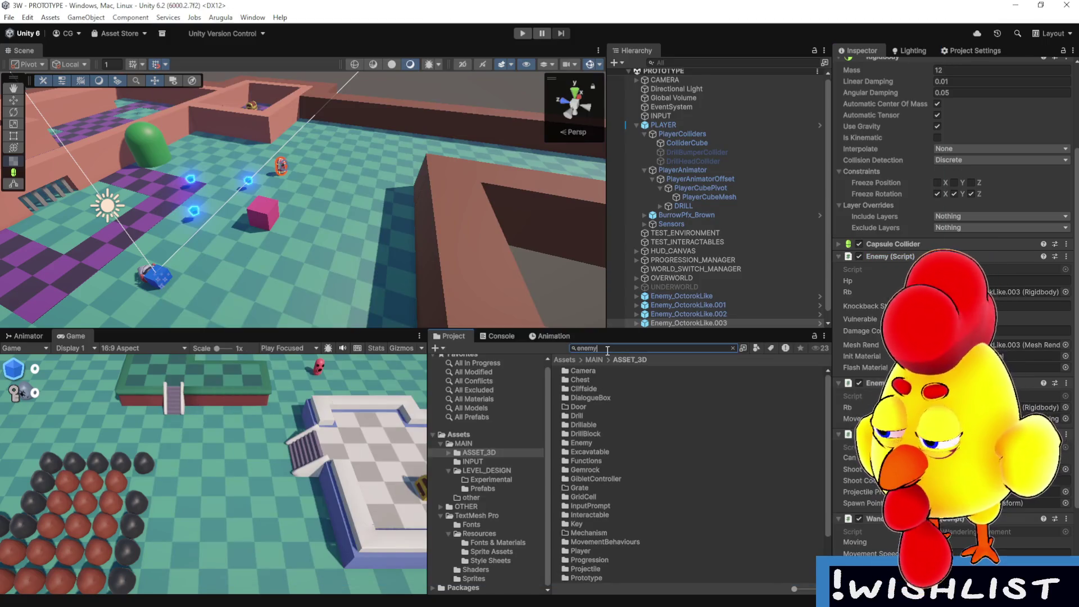
left_click(609, 380)
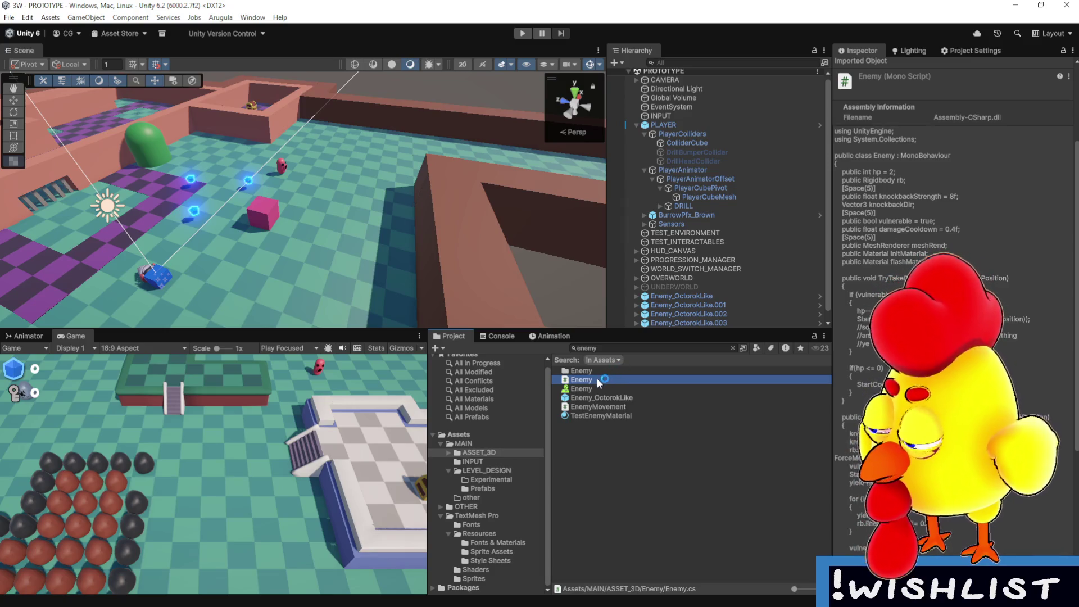
left_click(589, 381)
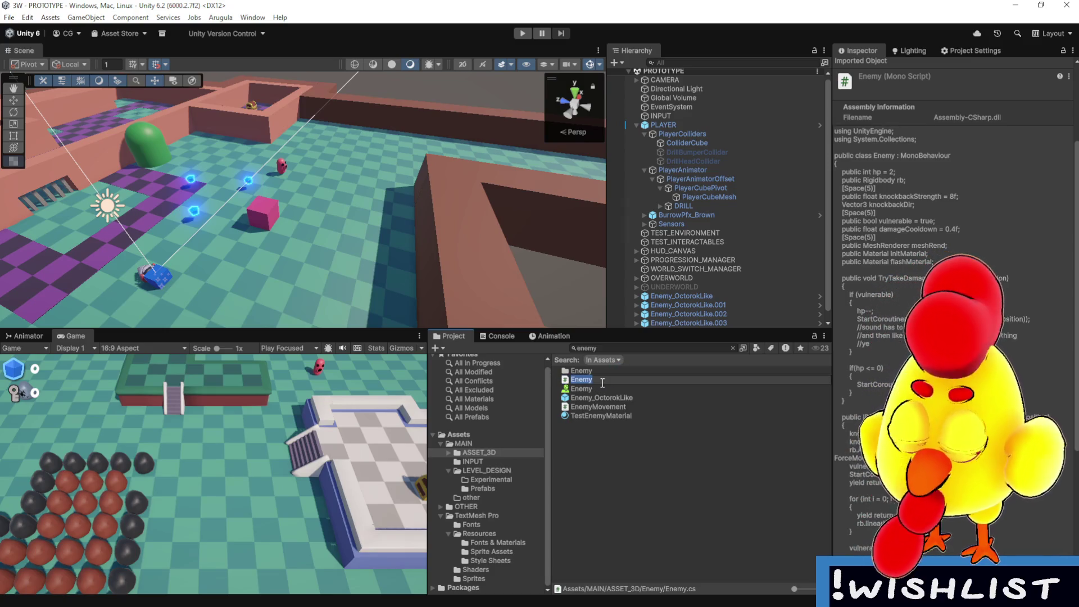
type("Health")
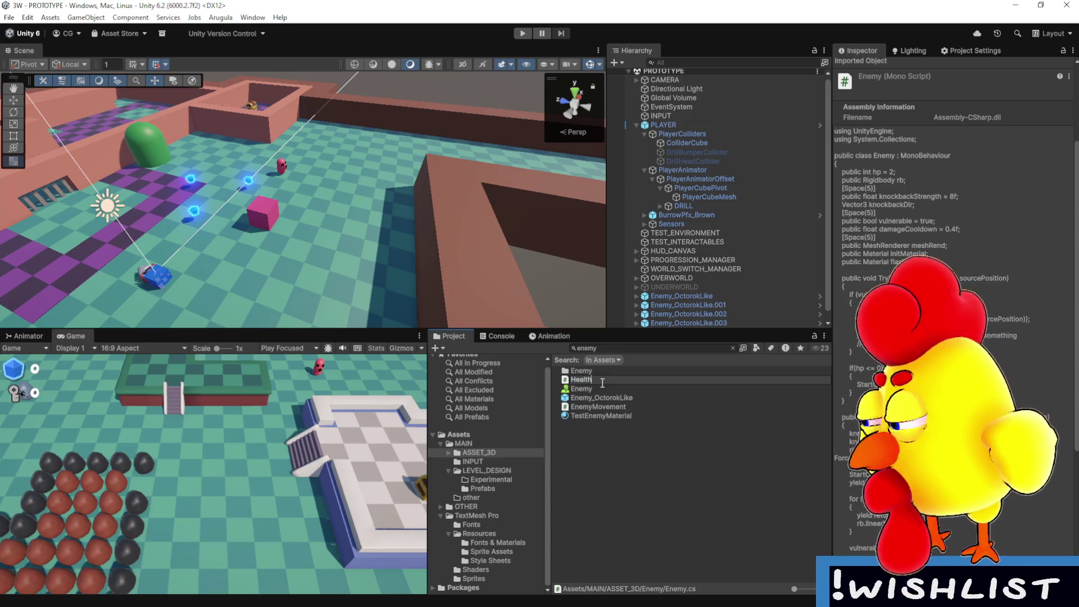
key("Return")
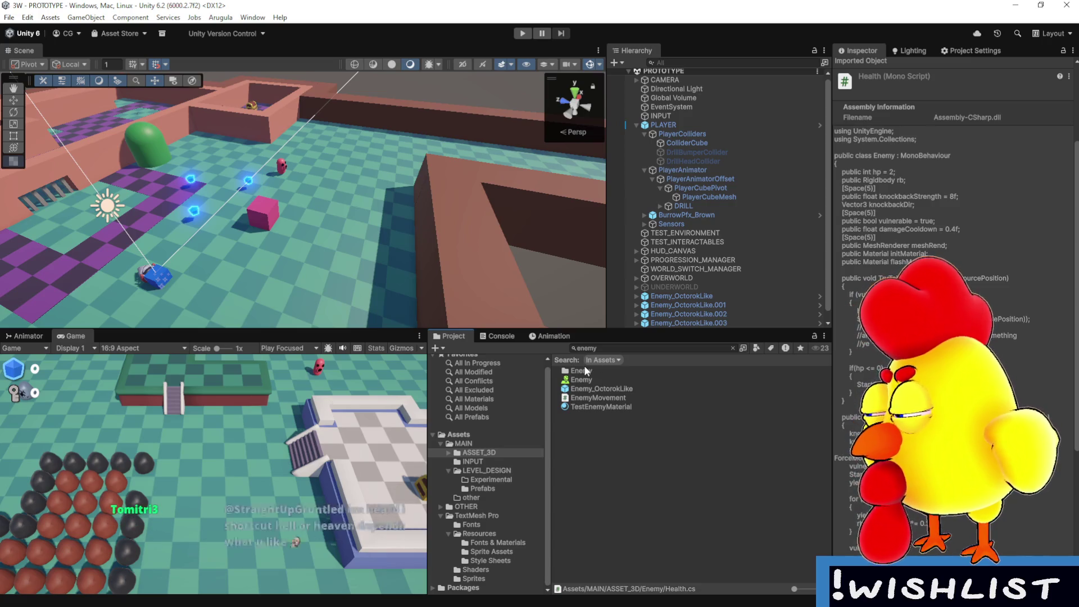